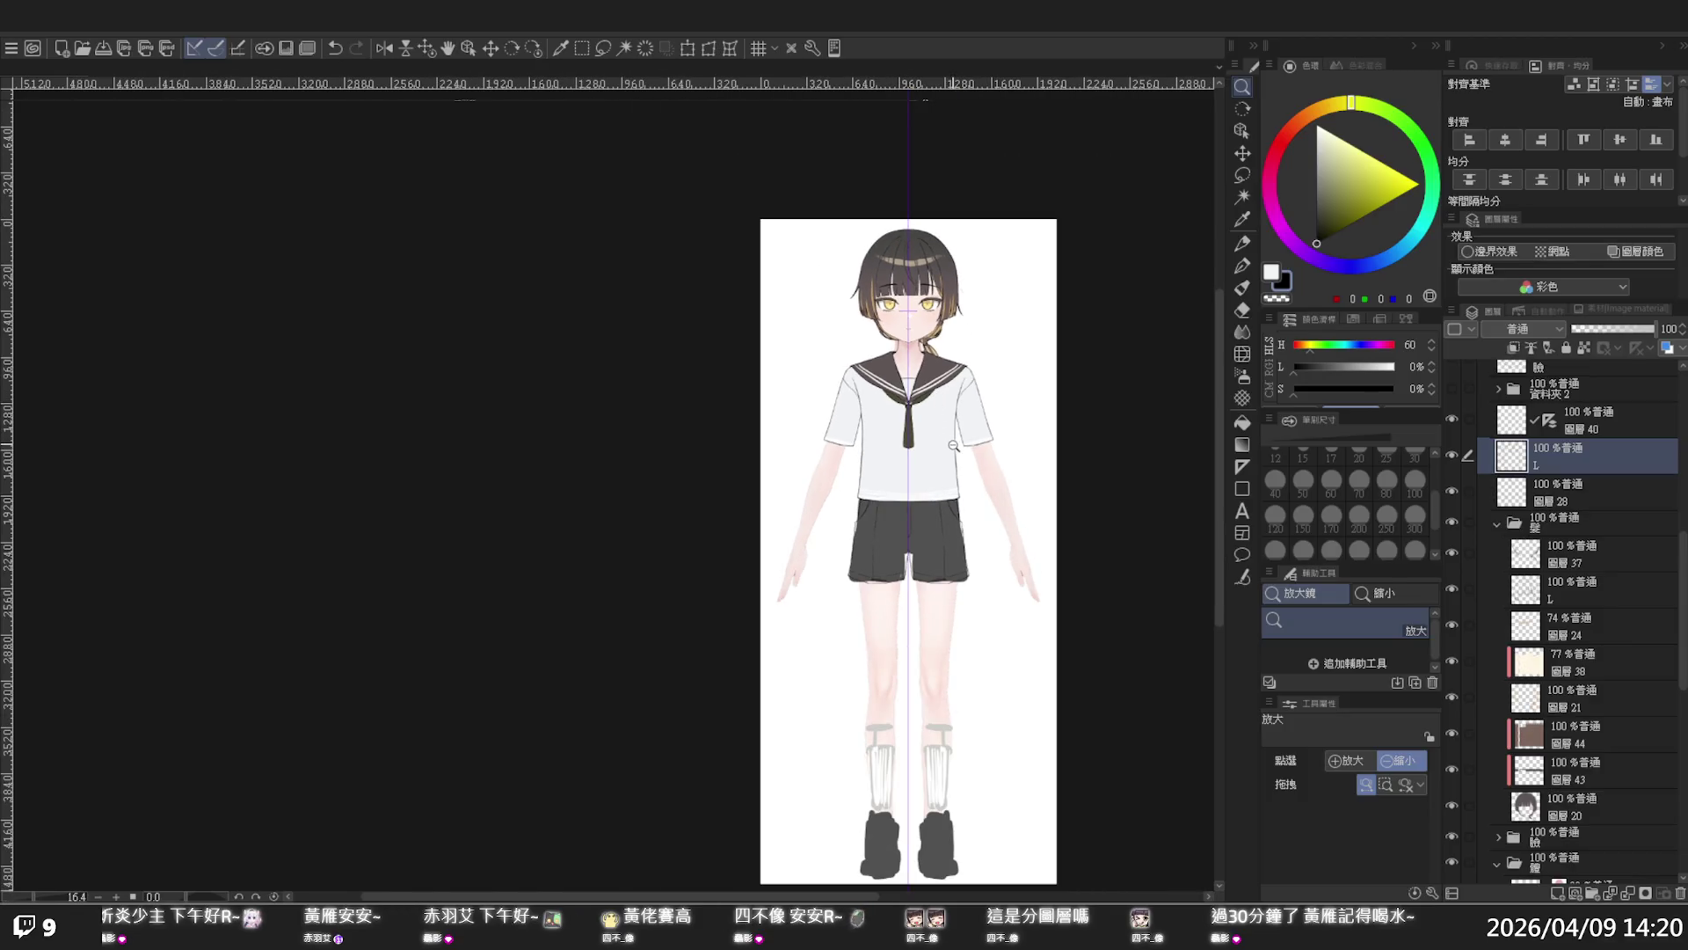
- Scroll around the canvas to look over the illustration
{"action": "scroll", "coordinate": [879, 324], "scroll_direction": "up", "scroll_amount": 2}
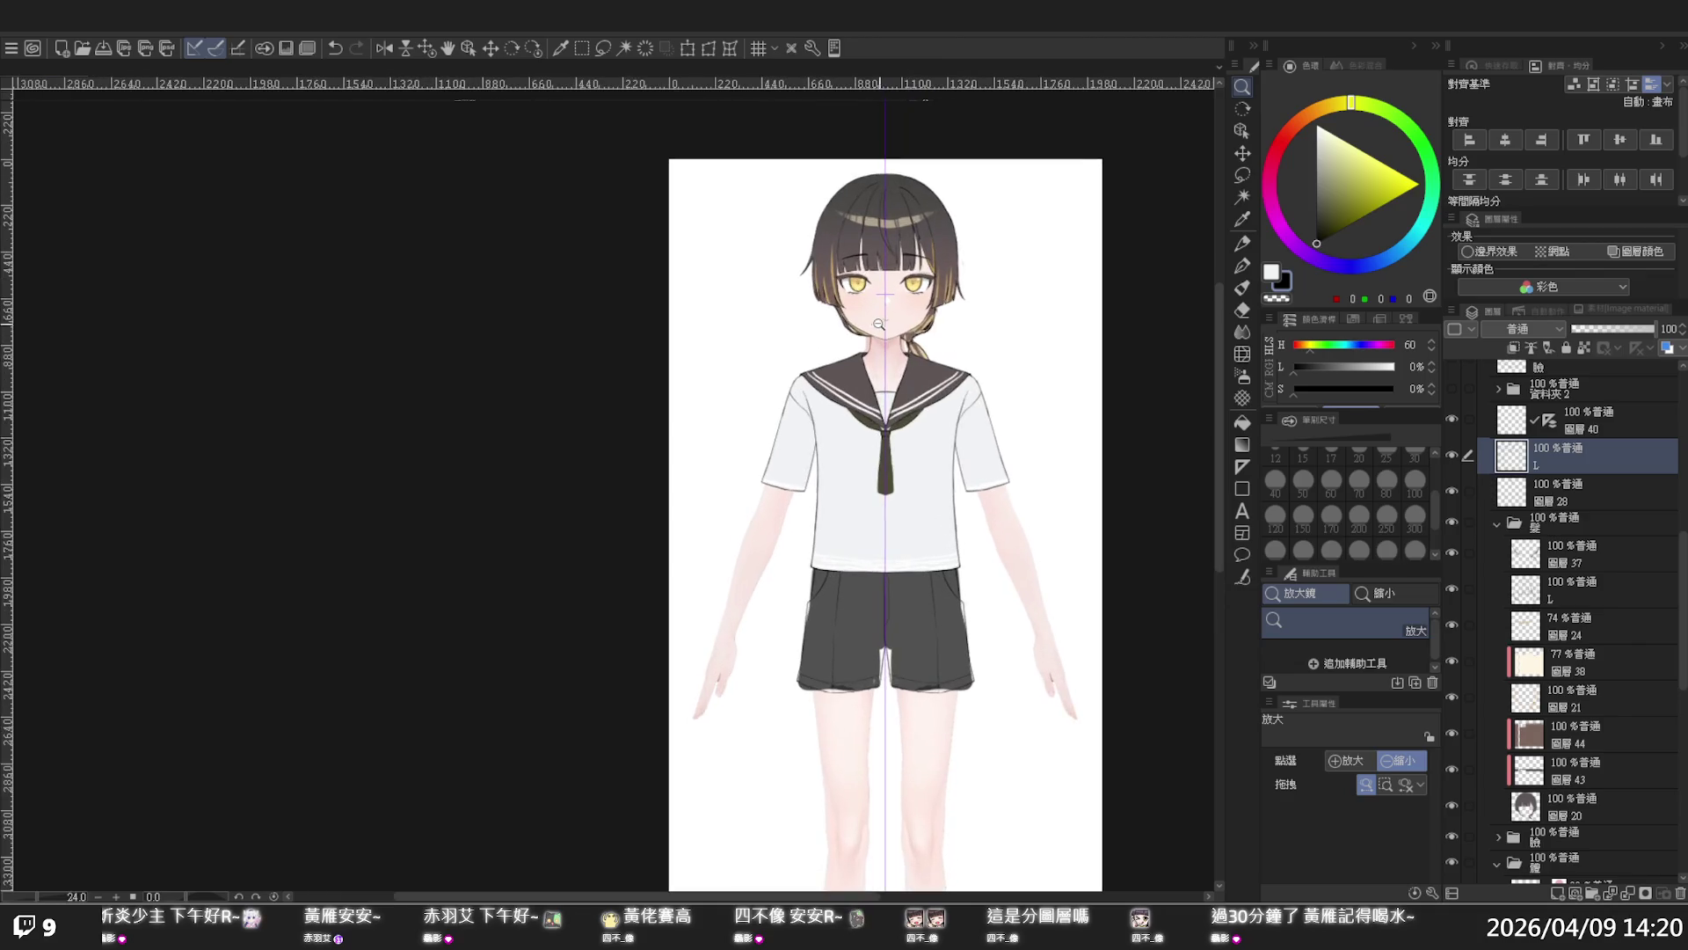
{"action": "scroll", "coordinate": [879, 324], "scroll_direction": "up", "scroll_amount": 1}
{"action": "scroll", "coordinate": [946, 370], "scroll_direction": "up", "scroll_amount": 1}
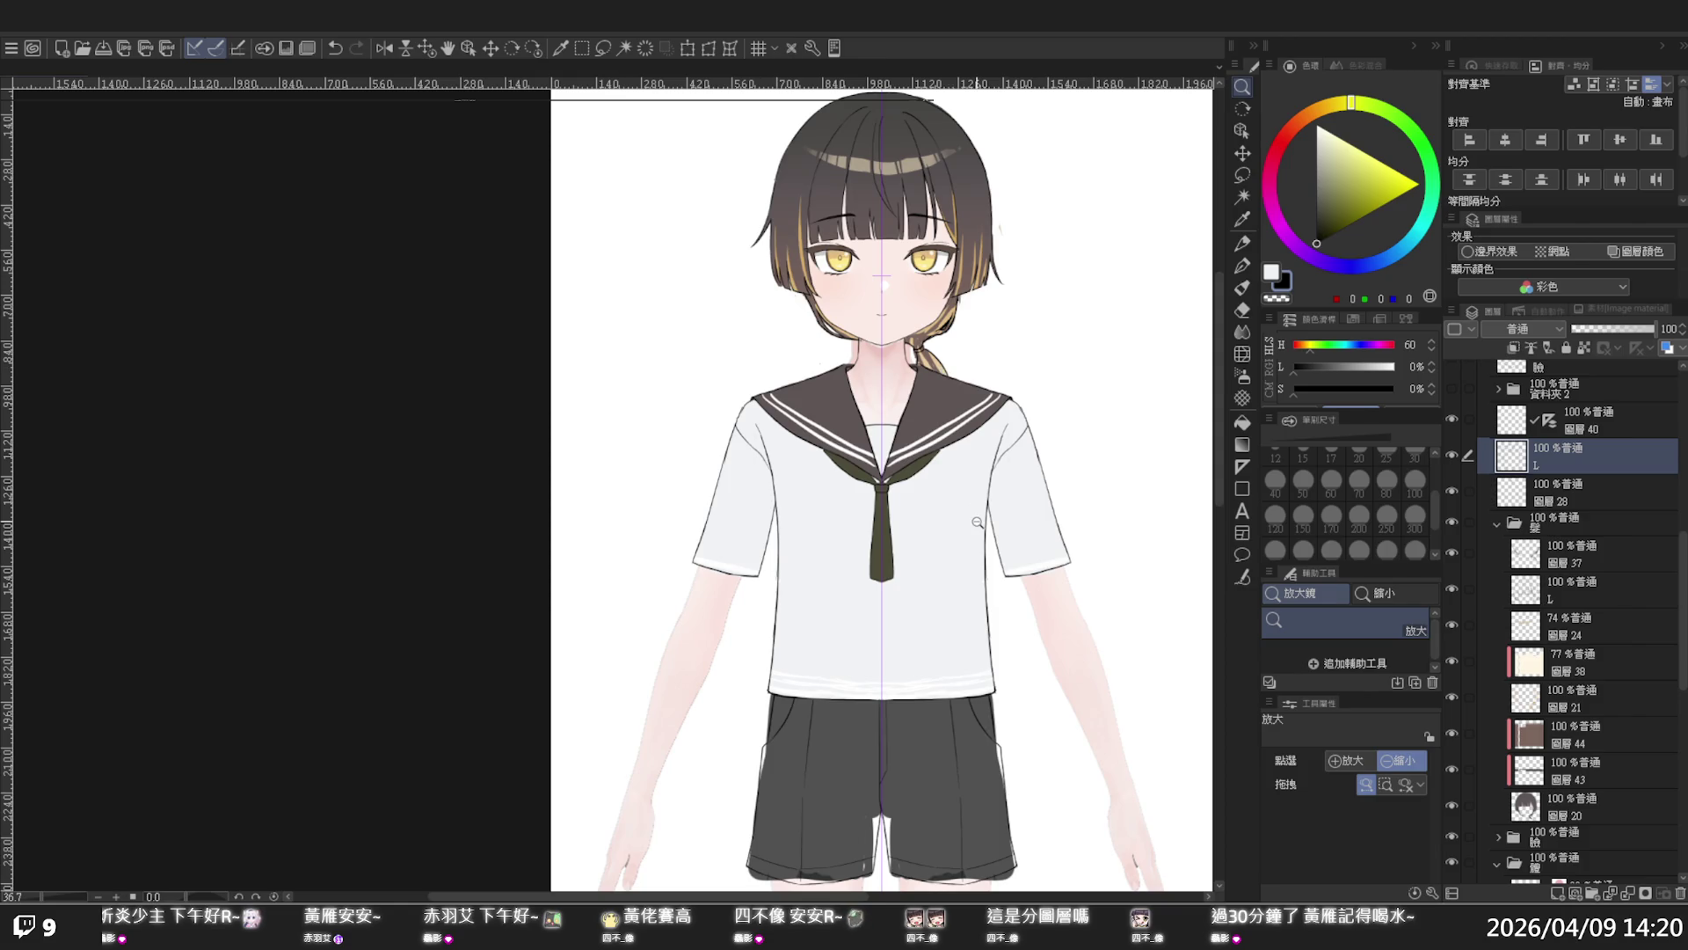
{"action": "scroll", "coordinate": [978, 522], "scroll_direction": "down", "scroll_amount": 2}
{"action": "scroll", "coordinate": [949, 531], "scroll_direction": "up", "scroll_amount": 4}
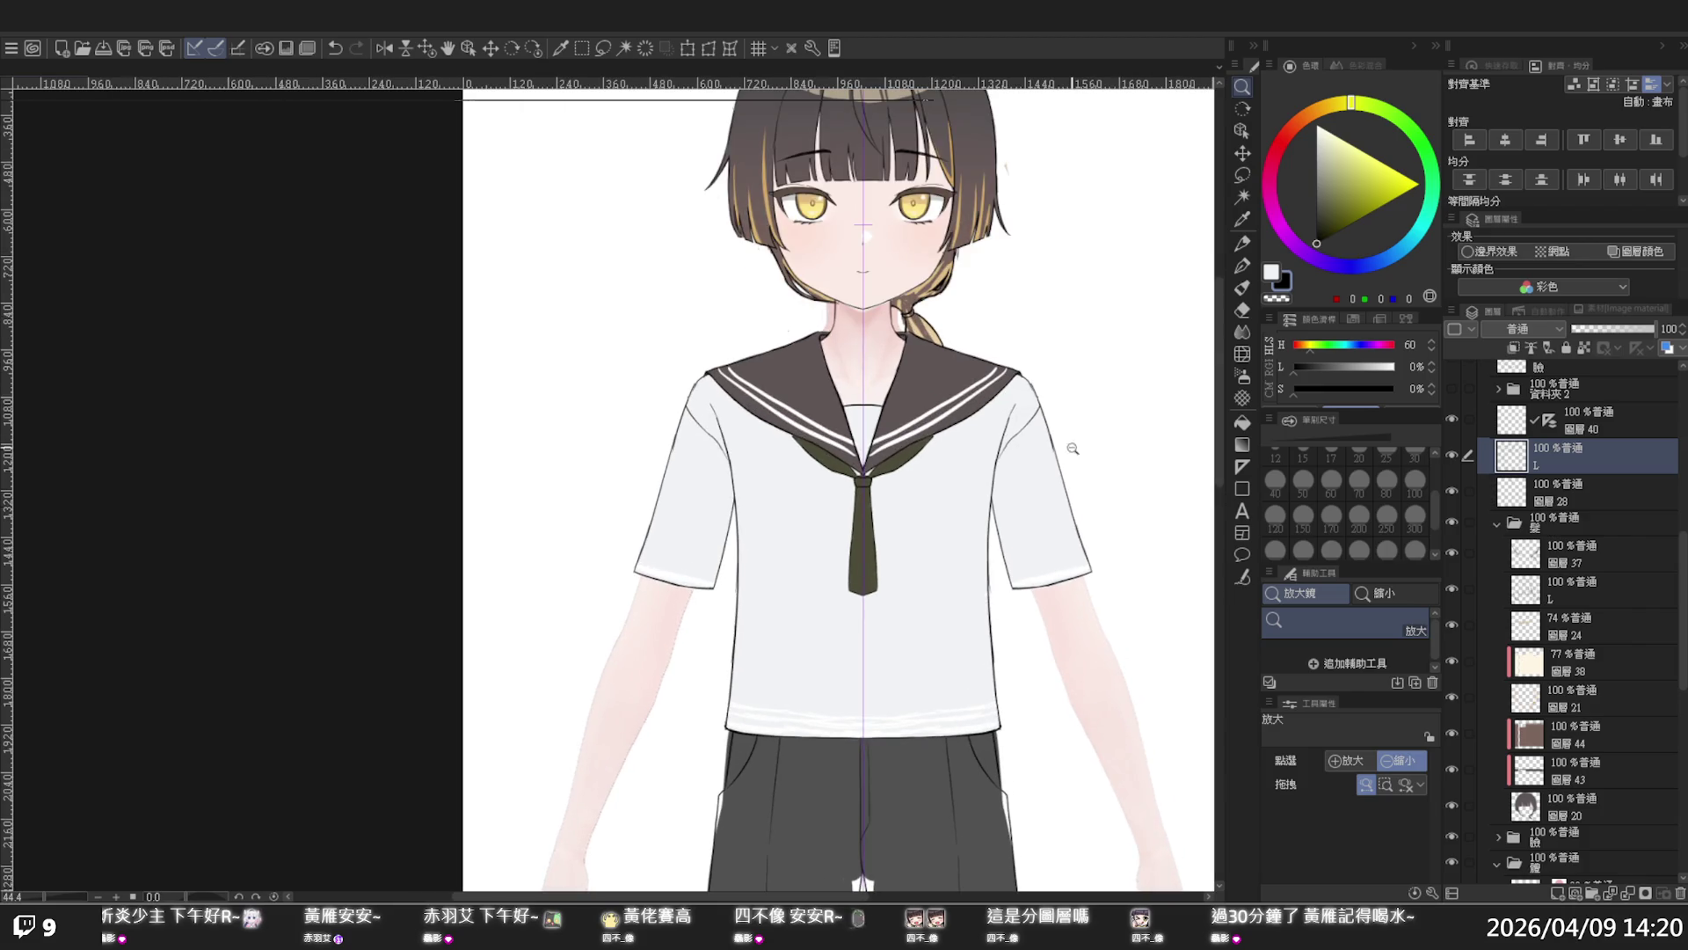
{"action": "left_click_drag", "start_coordinate": [1216, 334], "coordinate": [1217, 362]}
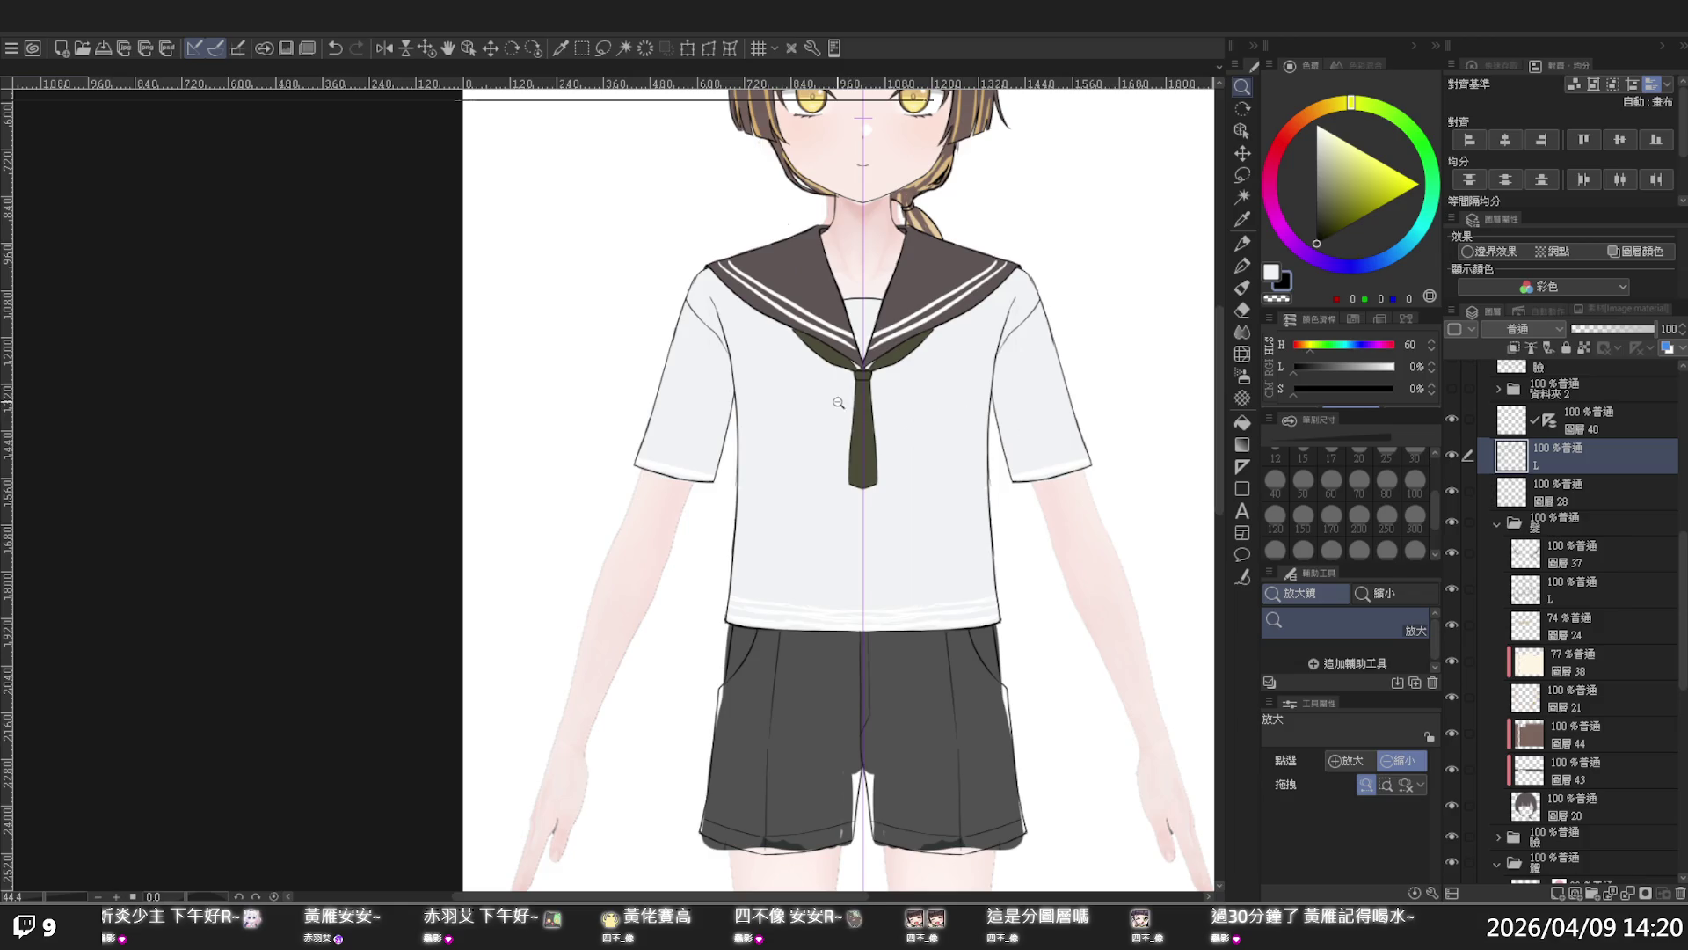
{"action": "scroll", "coordinate": [844, 407], "scroll_direction": "down", "scroll_amount": 5}
{"action": "scroll", "coordinate": [839, 403], "scroll_direction": "up", "scroll_amount": 2}
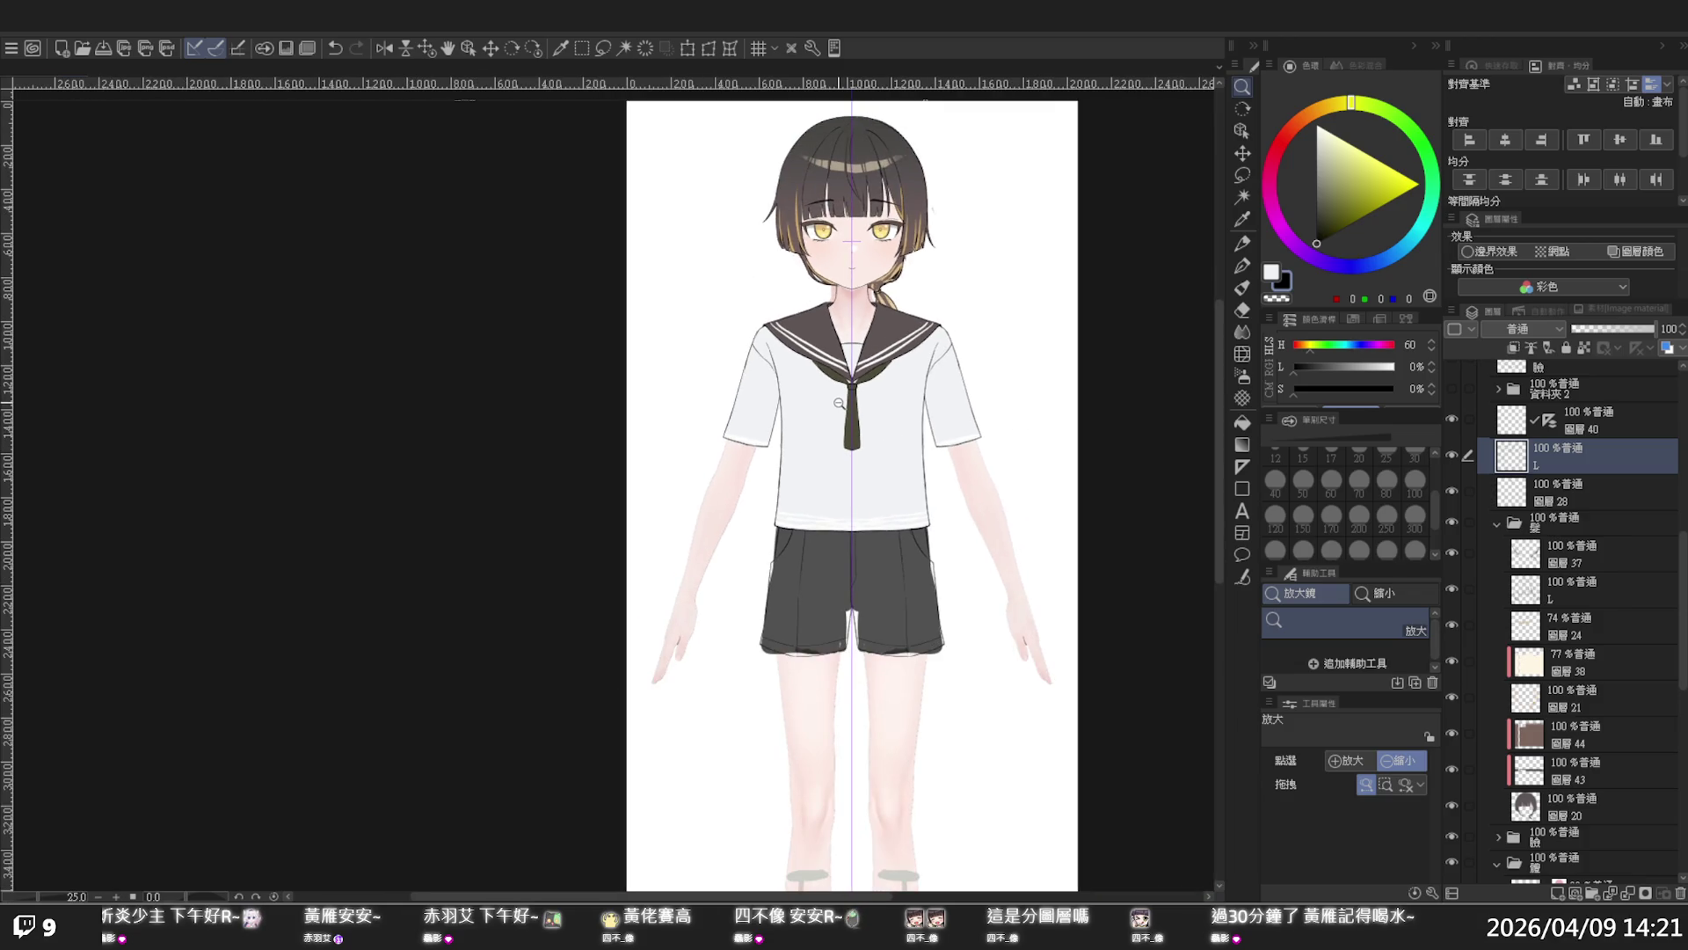
{"action": "scroll", "coordinate": [864, 400], "scroll_direction": "up", "scroll_amount": 1}
{"action": "scroll", "coordinate": [864, 400], "scroll_direction": "up", "scroll_amount": 1}
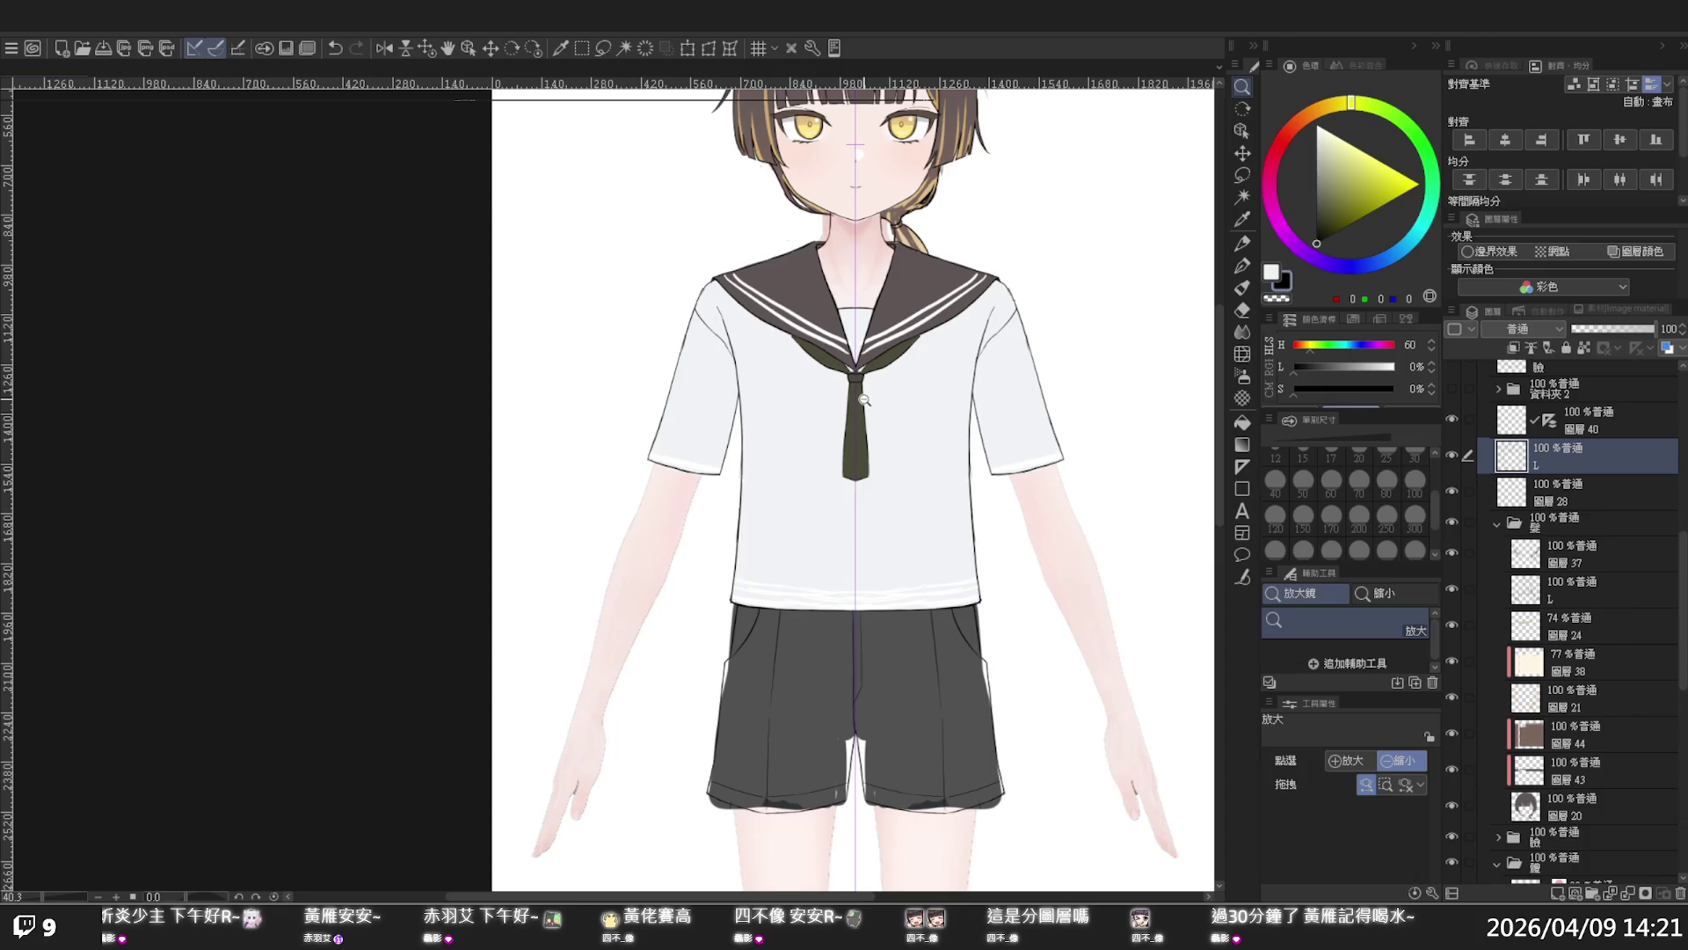
- Zoom out to see more of the figure and scroll the view up and down
{"action": "left_click", "coordinate": [864, 399]}
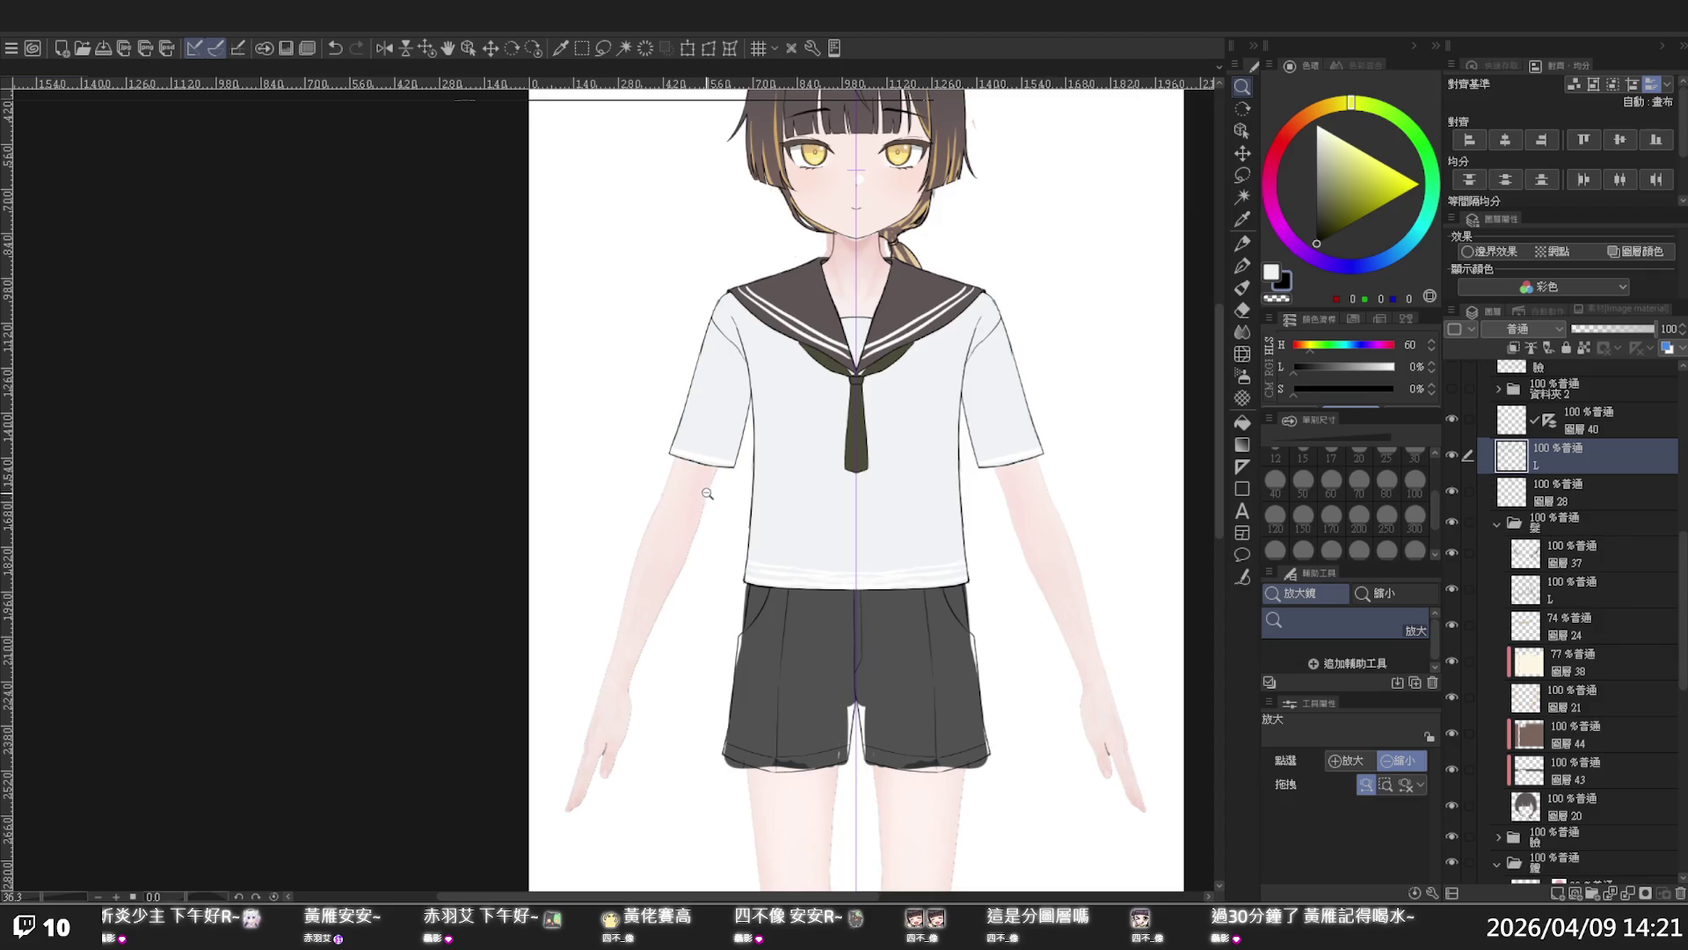
{"action": "left_click", "coordinate": [911, 413]}
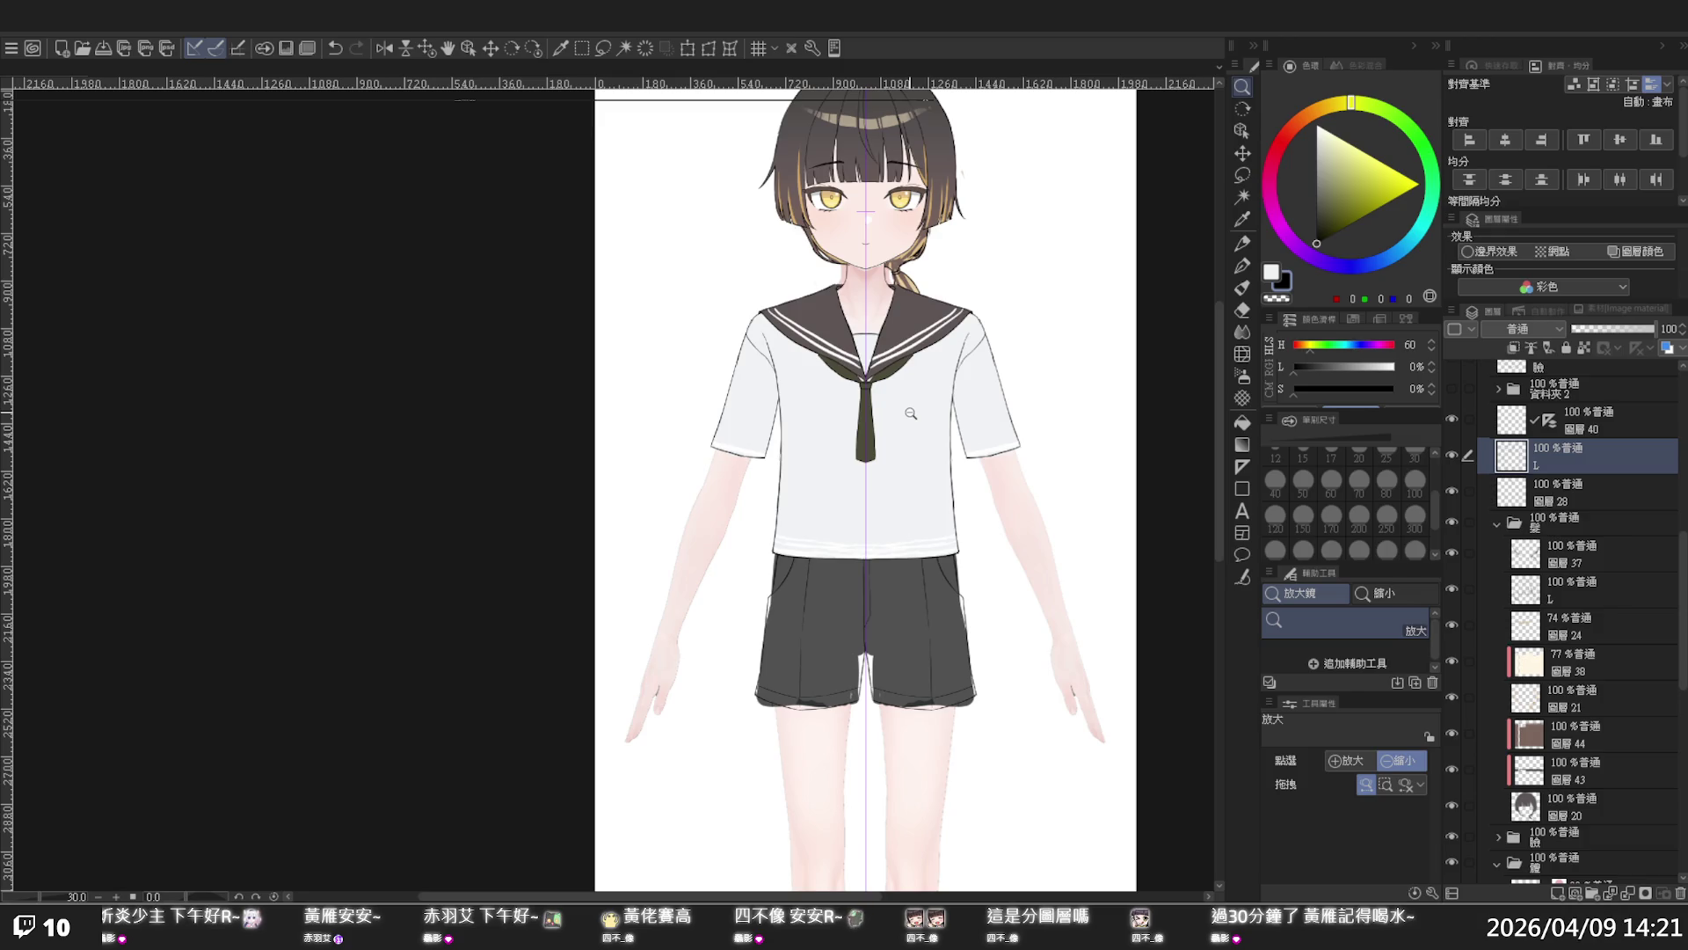
{"action": "scroll", "coordinate": [910, 413], "scroll_direction": "up", "scroll_amount": 1}
{"action": "scroll", "coordinate": [911, 414], "scroll_direction": "up", "scroll_amount": 1}
{"action": "scroll", "coordinate": [910, 413], "scroll_direction": "up", "scroll_amount": 1}
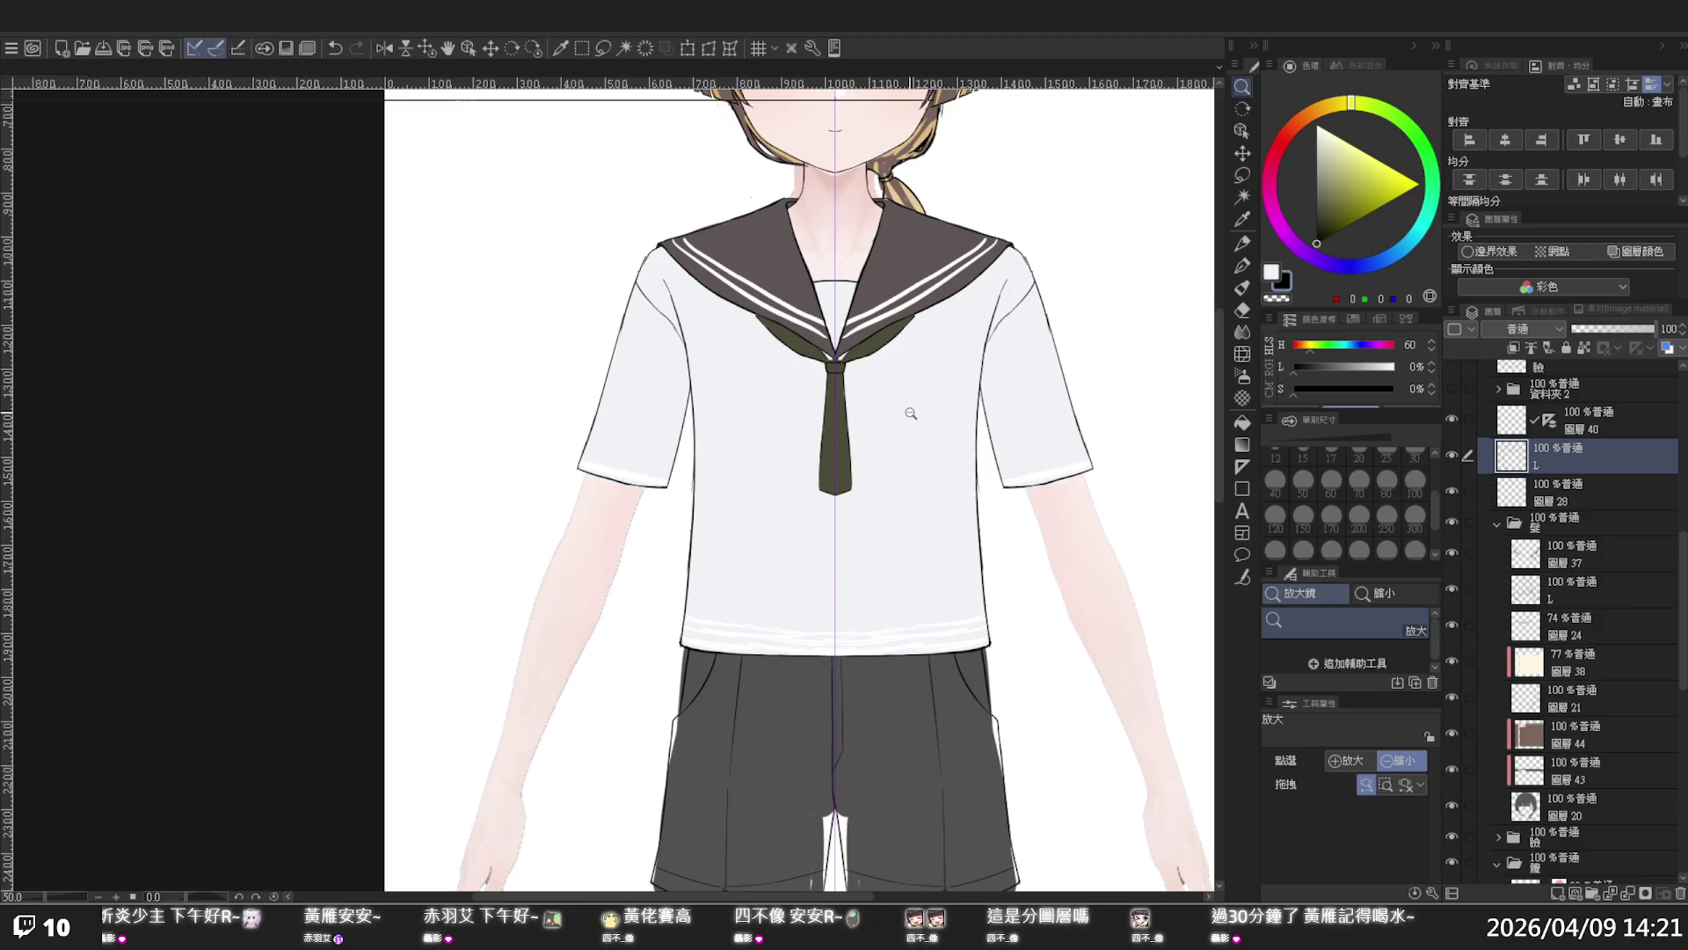
{"action": "scroll", "coordinate": [911, 414], "scroll_direction": "down", "scroll_amount": 1}
{"action": "scroll", "coordinate": [911, 414], "scroll_direction": "down", "scroll_amount": 1}
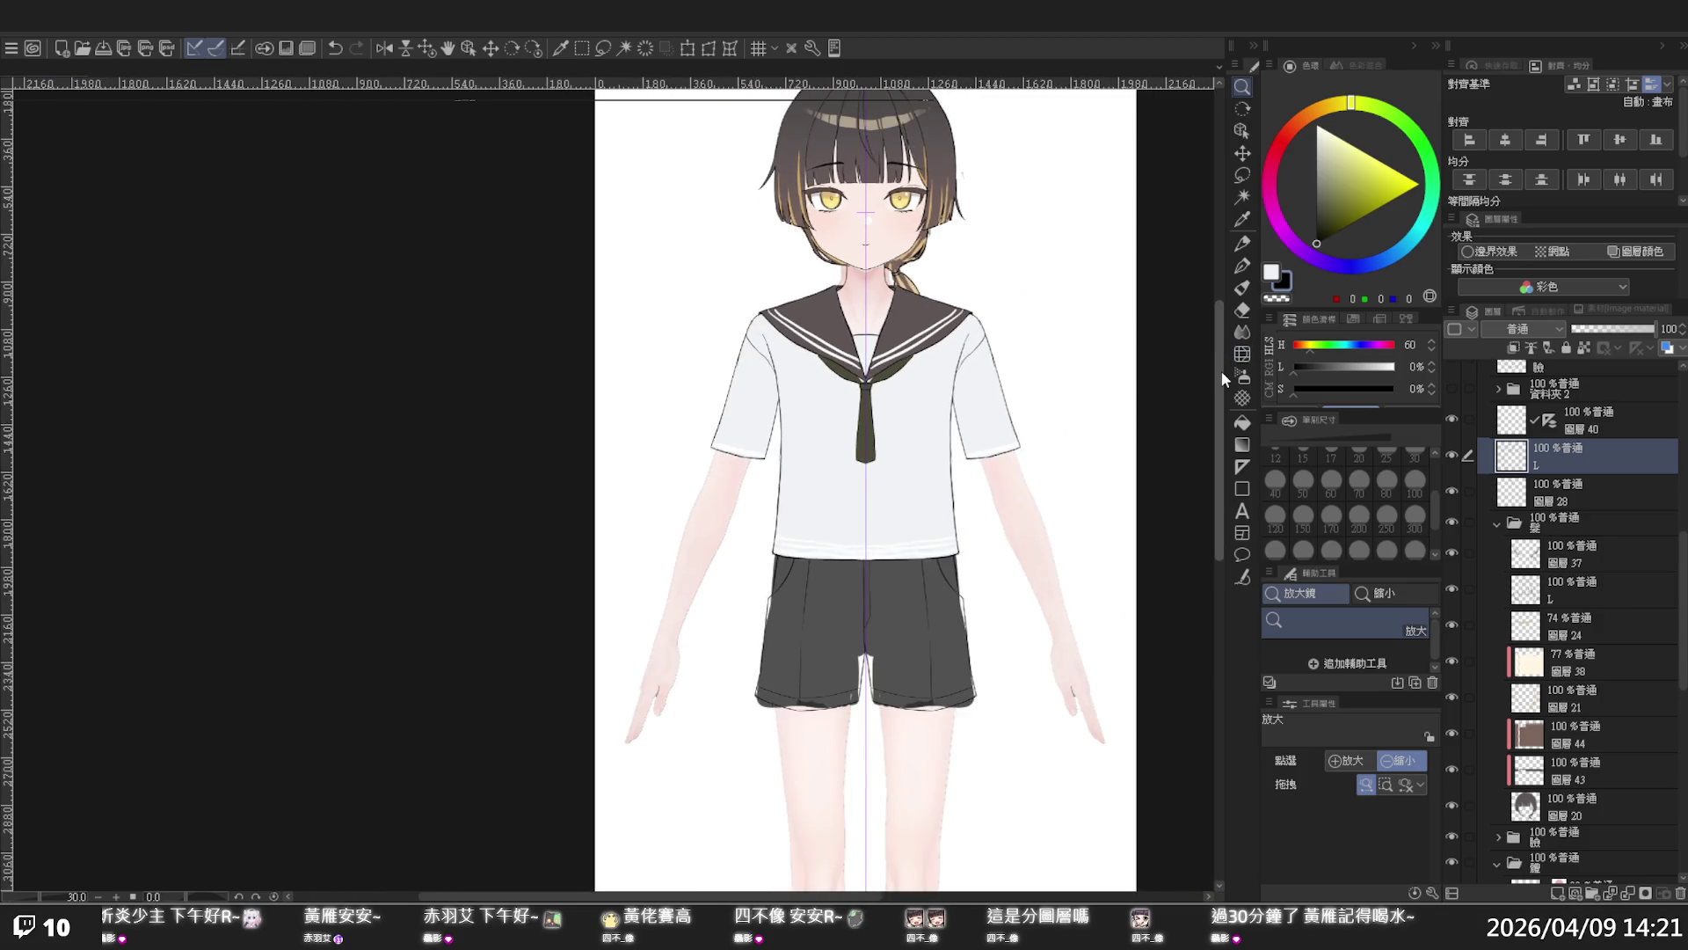
{"action": "left_click_drag", "start_coordinate": [1221, 378], "coordinate": [1214, 343]}
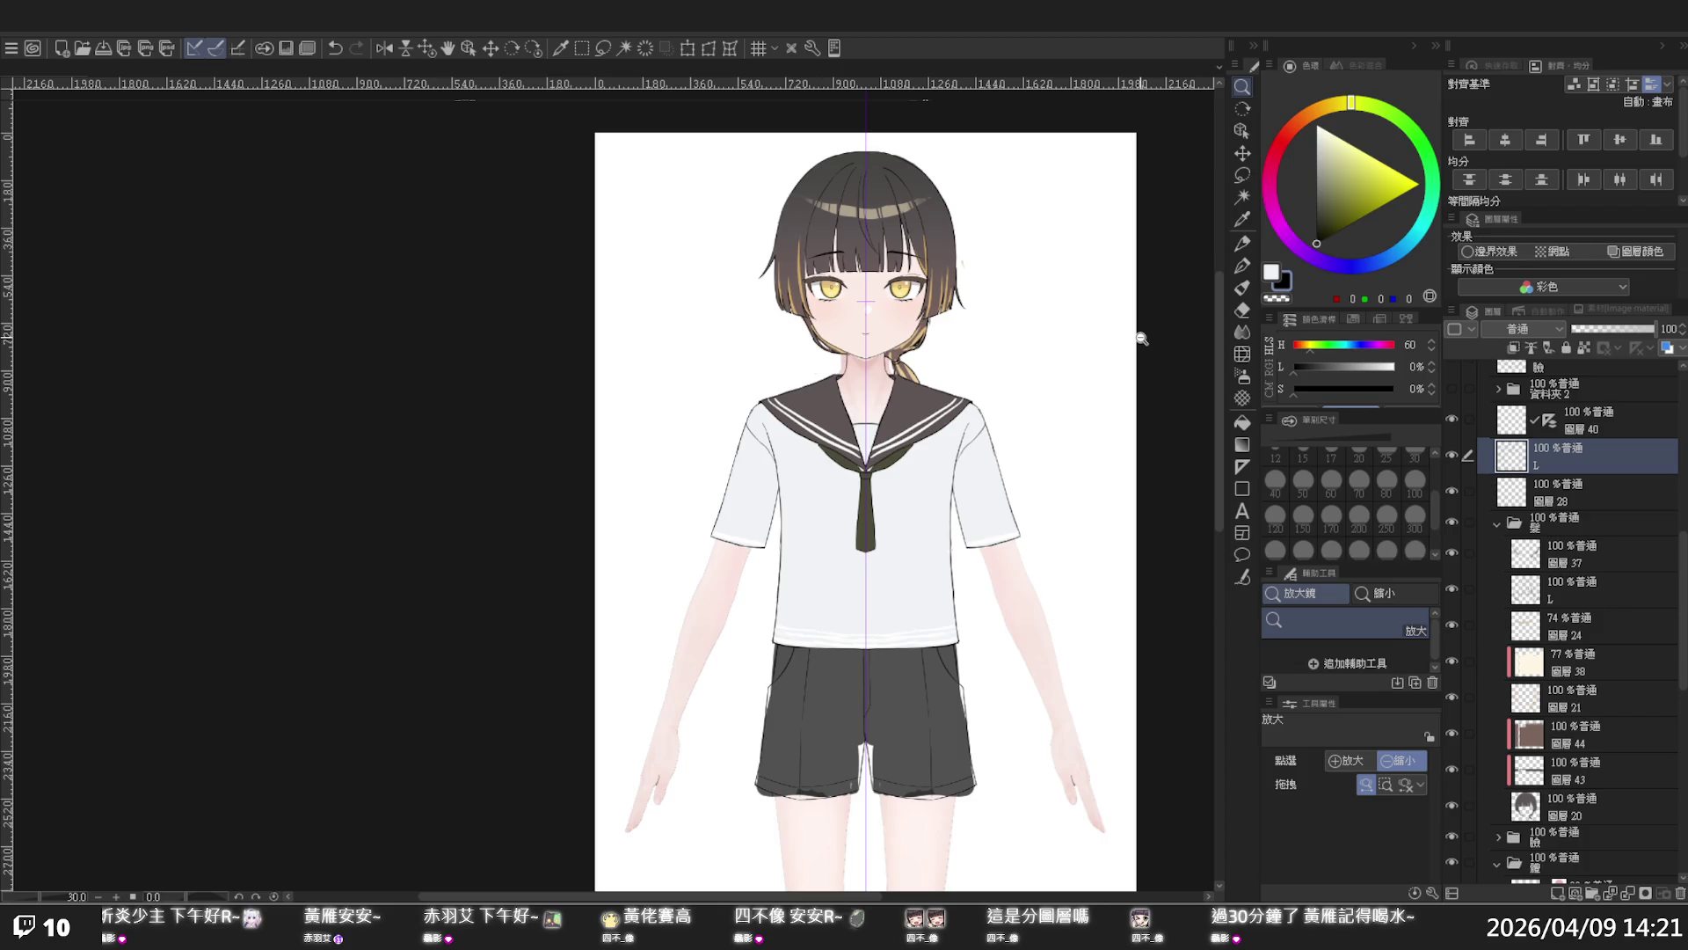
{"action": "left_click_drag", "start_coordinate": [1216, 320], "coordinate": [1213, 314]}
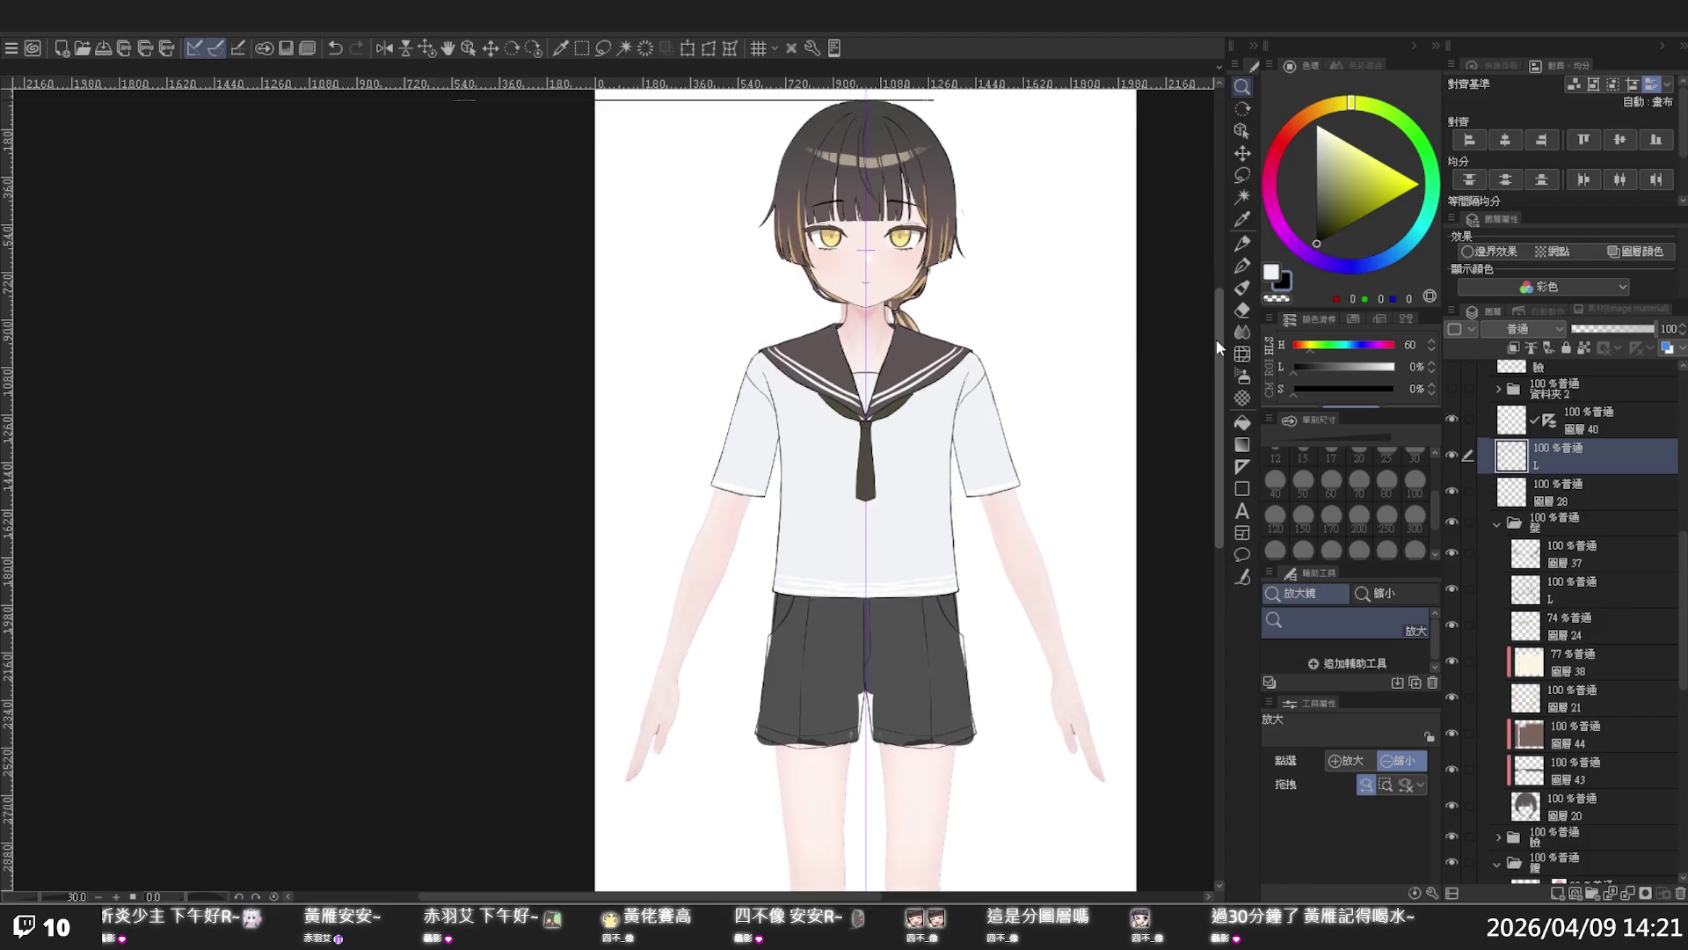
- Zoom in on the chest, then scroll the canvas down to the legs and back
{"action": "left_click", "coordinate": [866, 435]}
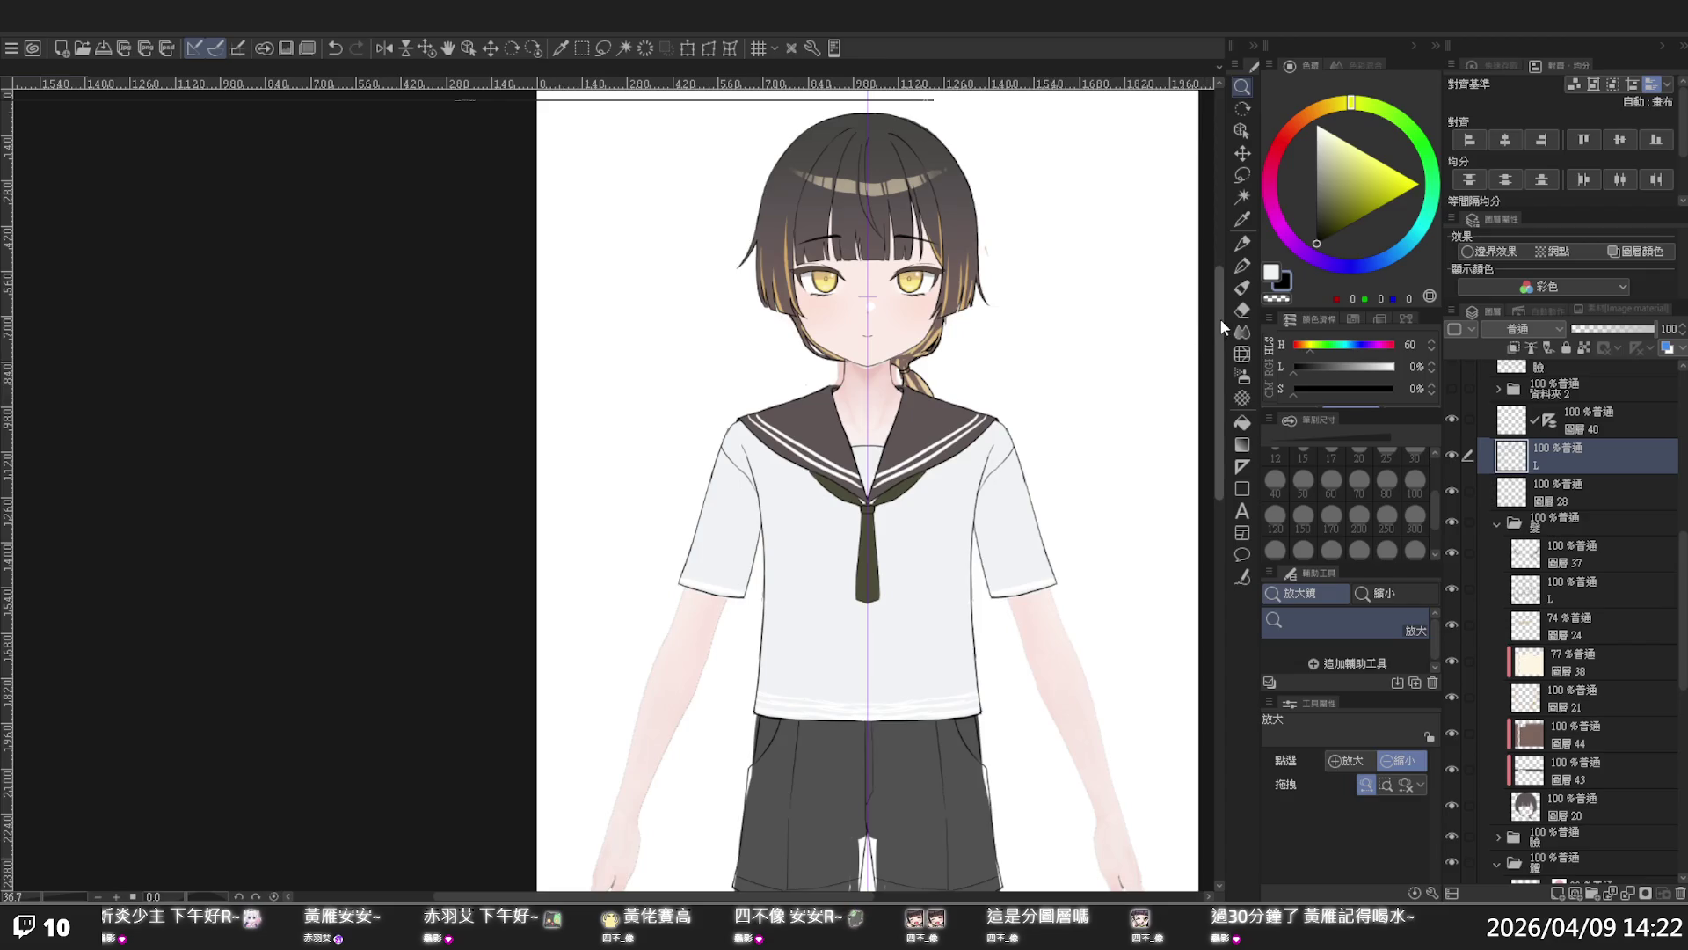
{"action": "left_click_drag", "start_coordinate": [1220, 319], "coordinate": [1220, 373]}
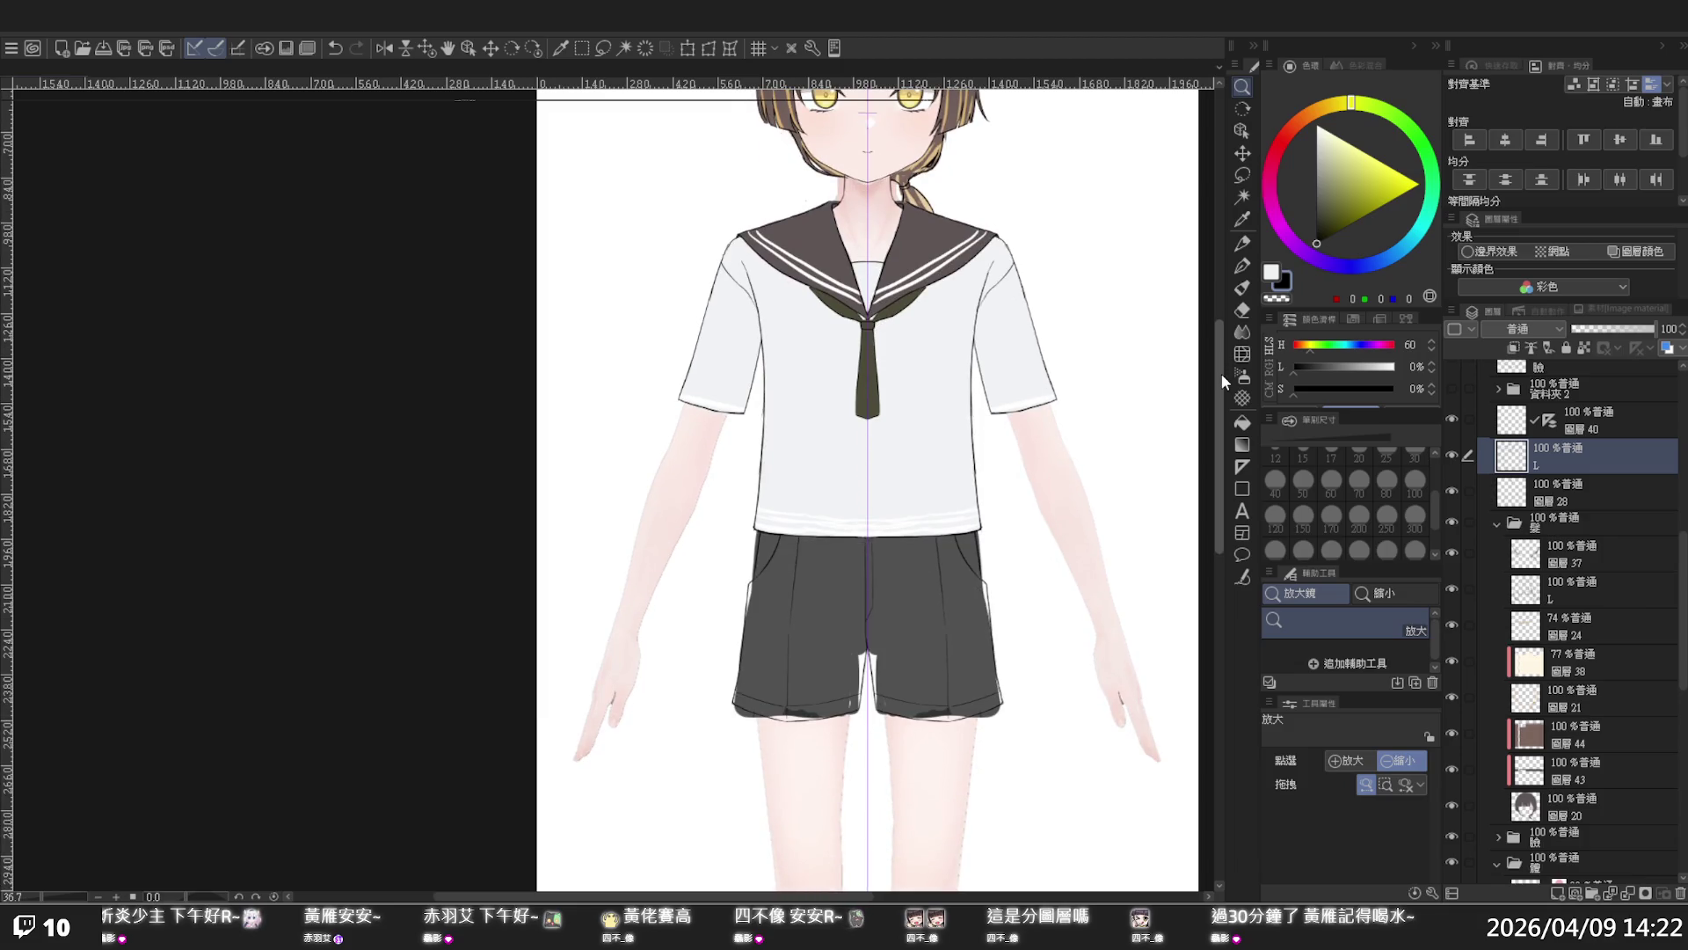
{"action": "scroll", "coordinate": [1541, 567], "scroll_direction": "down", "scroll_amount": 3}
{"action": "scroll", "coordinate": [1537, 564], "scroll_direction": "down", "scroll_amount": 2}
{"action": "scroll", "coordinate": [1537, 564], "scroll_direction": "down", "scroll_amount": 1}
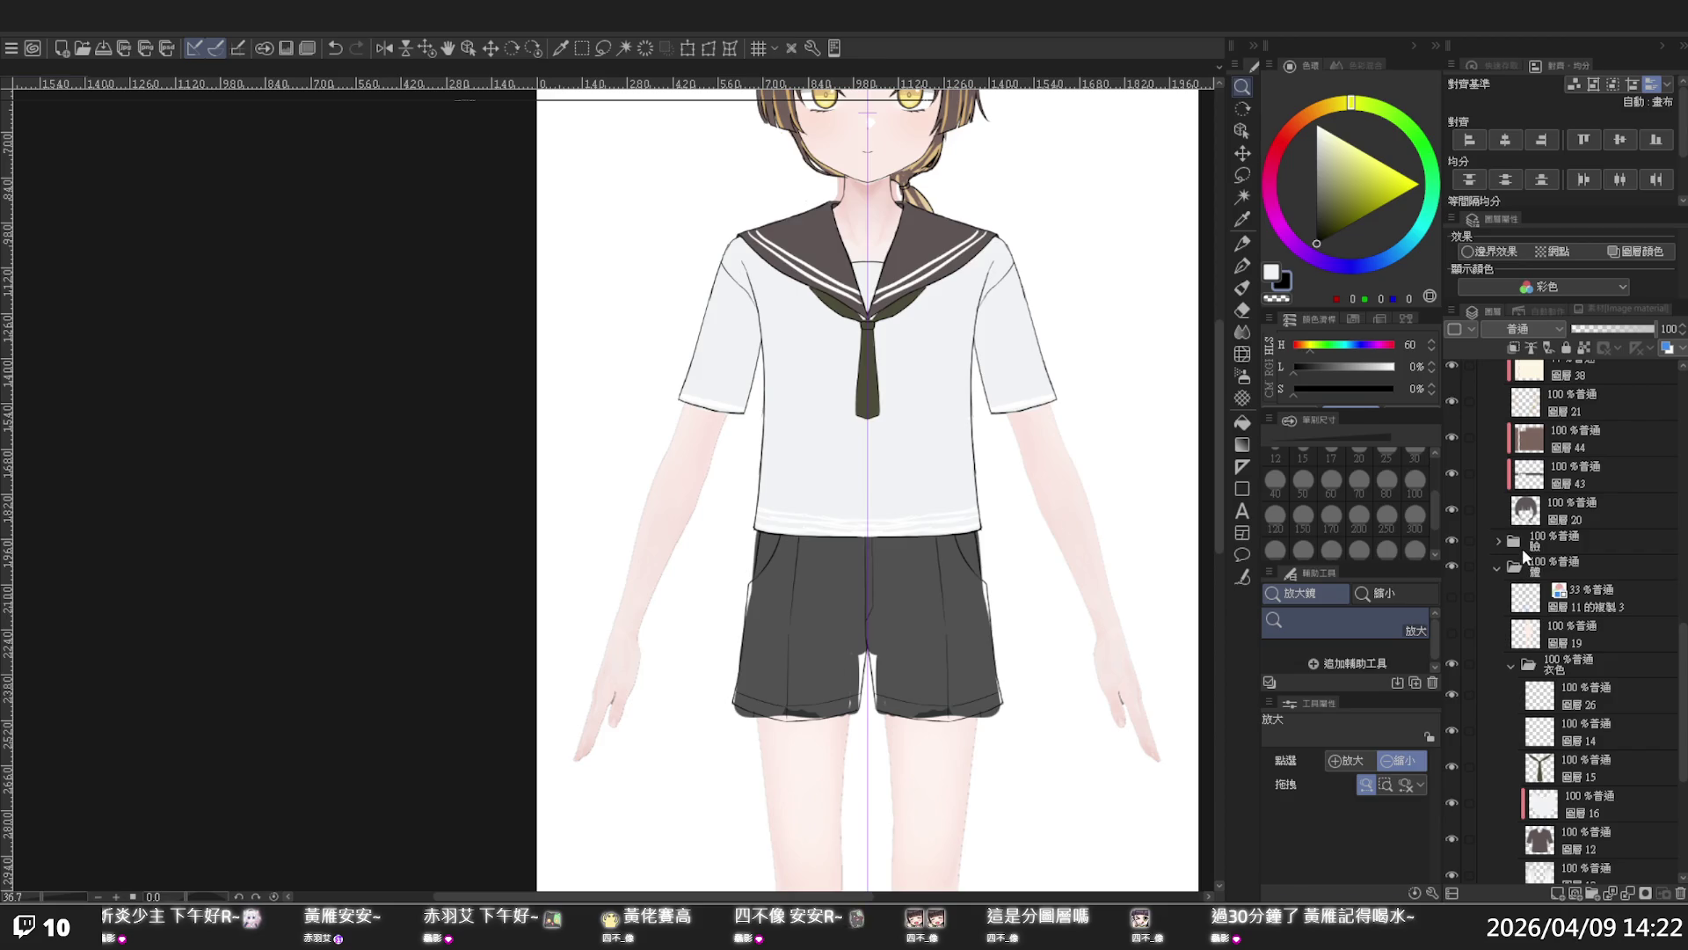
{"action": "left_click_drag", "start_coordinate": [1215, 434], "coordinate": [1212, 385]}
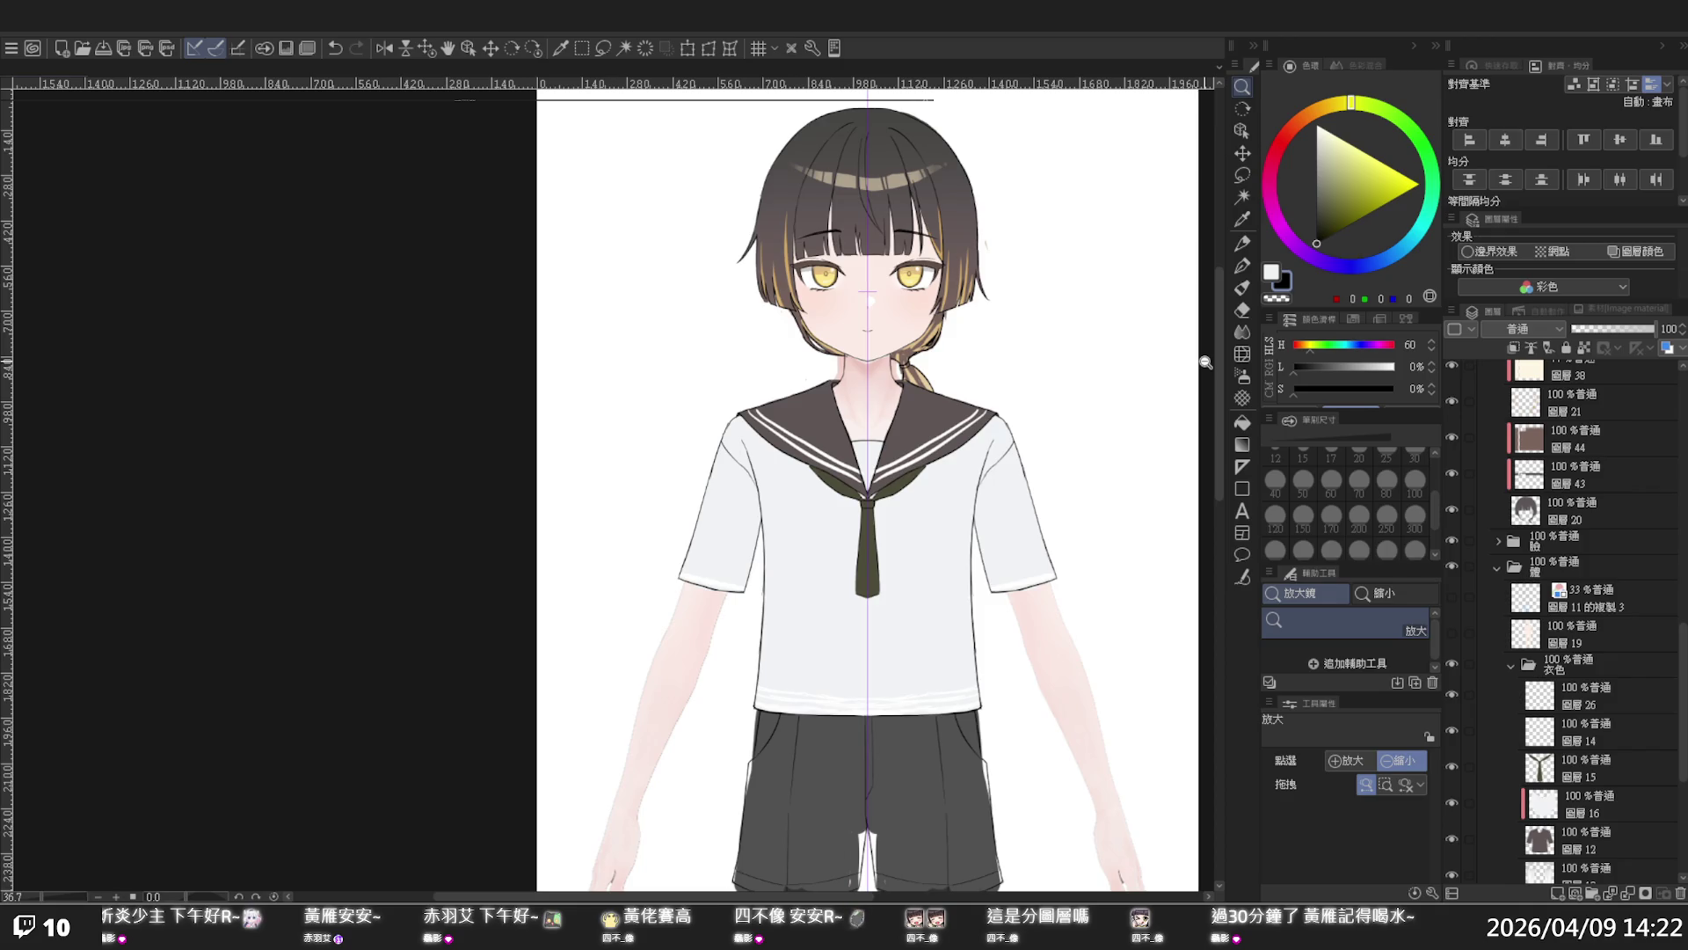
- Zoom out to the whole figure, zoom in on the shorts, and scroll the layer list down to the 衣色 folder
{"action": "left_click", "coordinate": [1160, 437]}
{"action": "left_click", "coordinate": [997, 659], "text": "alt"}
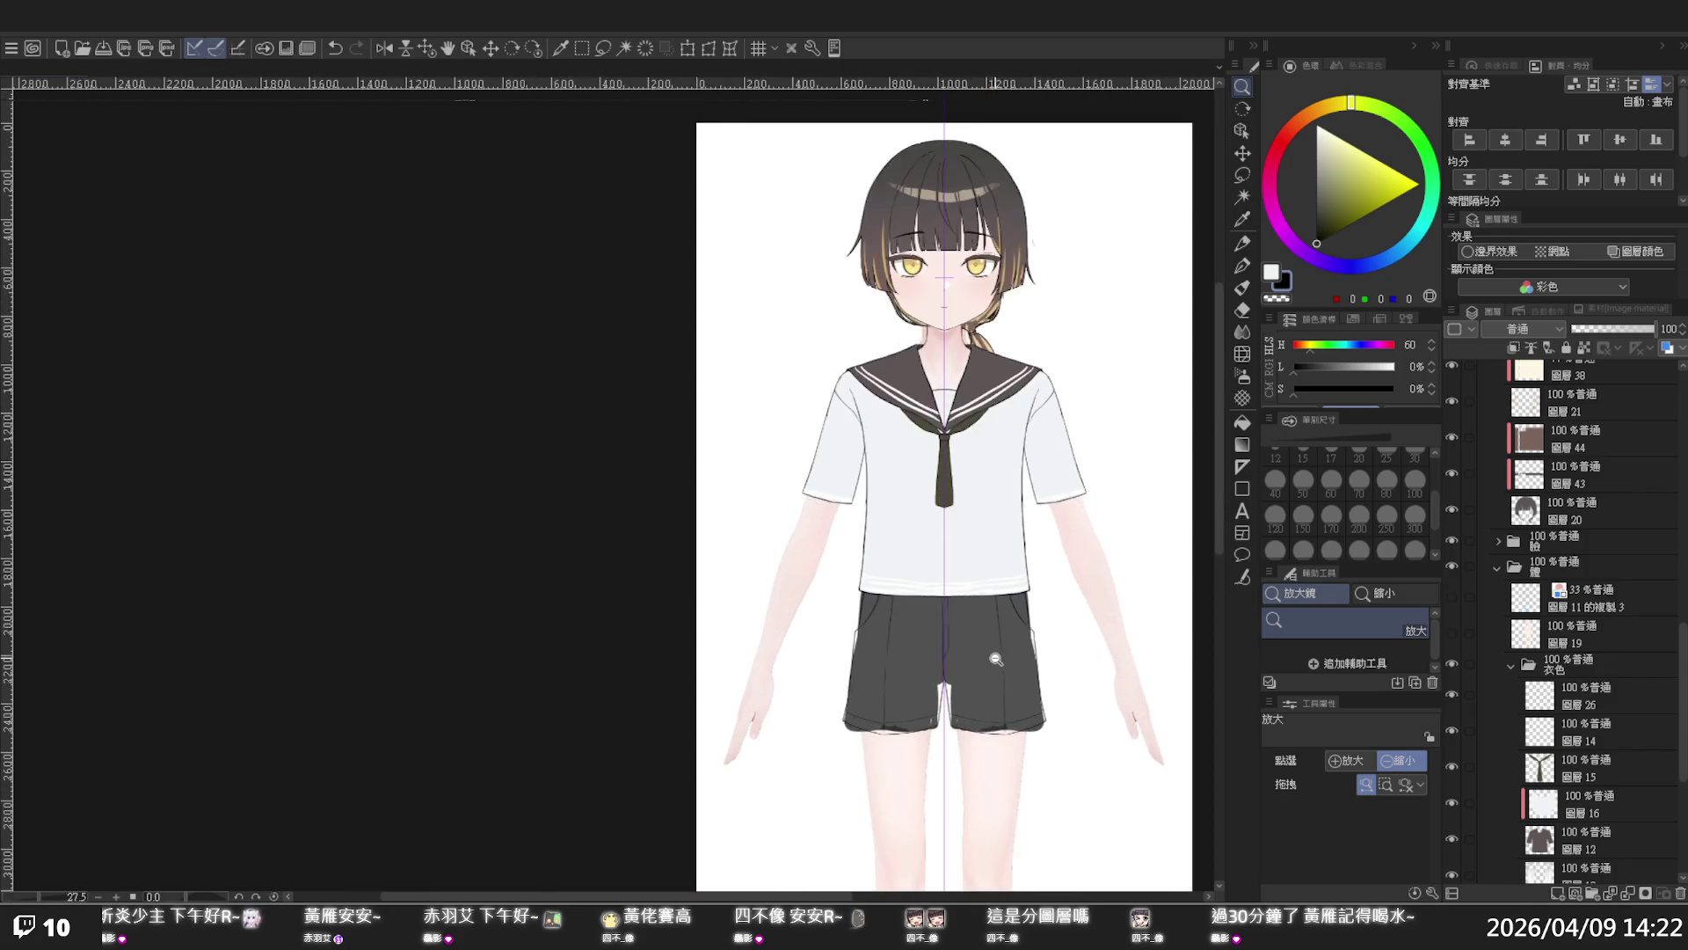
{"action": "left_click", "coordinate": [996, 658], "text": "alt"}
{"action": "scroll", "coordinate": [1568, 540], "scroll_direction": "down", "scroll_amount": 4}
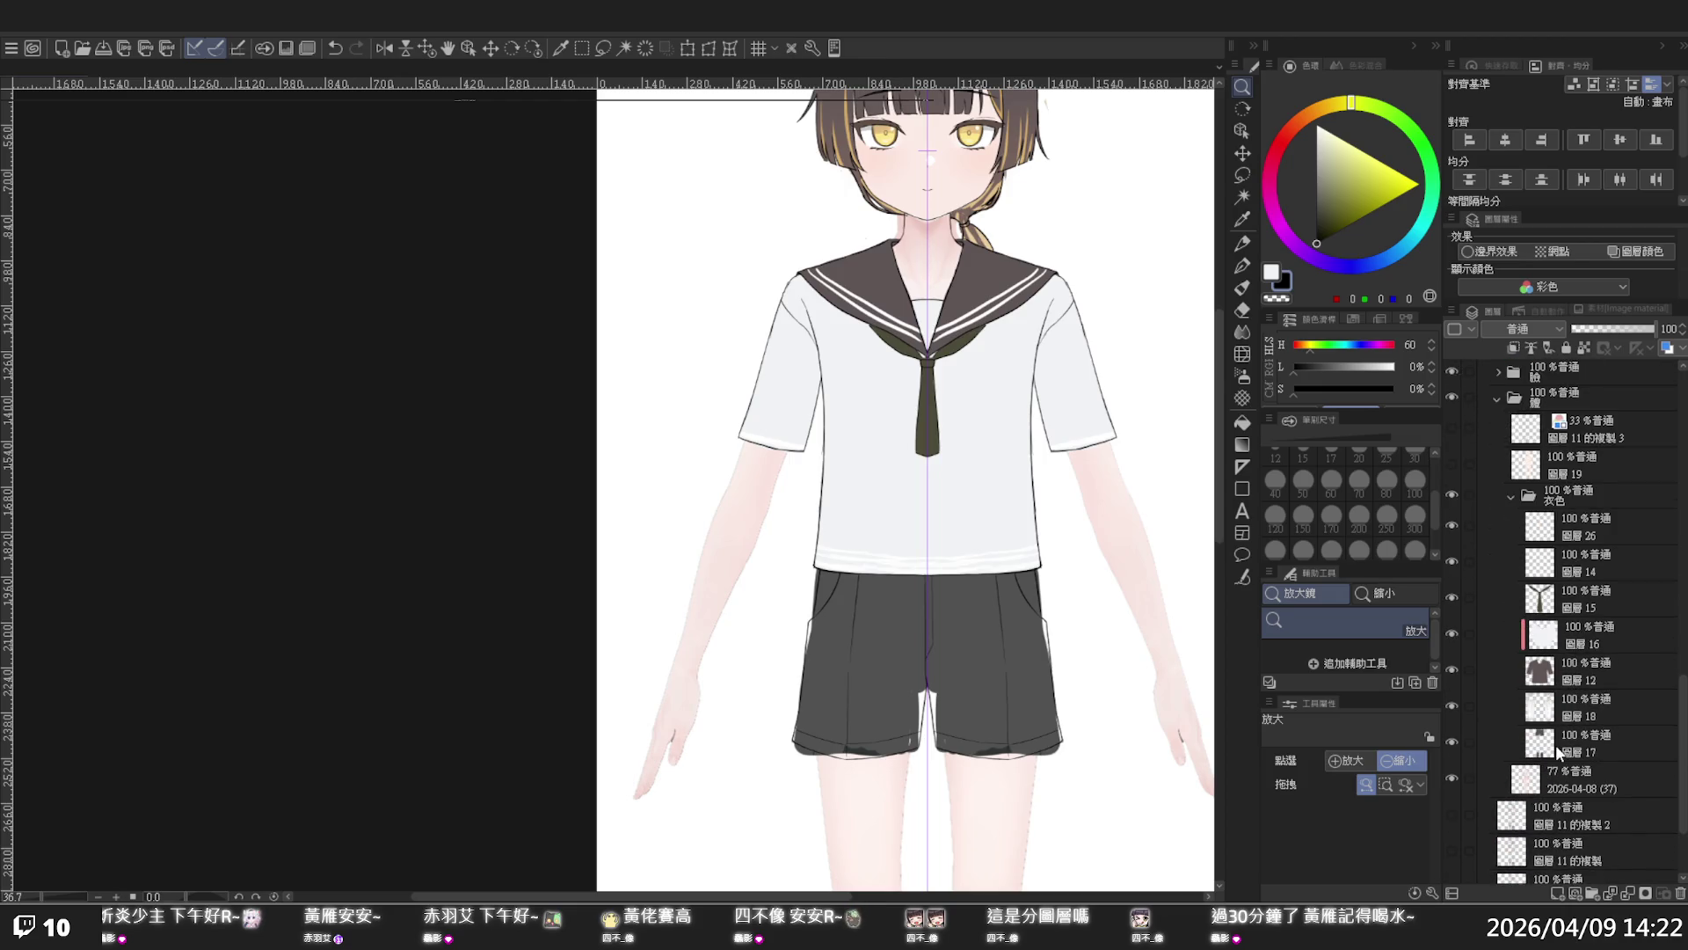
- Select the shorts layer 圖層17 and sample the shorts' dark grey colour
{"action": "left_click", "coordinate": [1561, 747]}
{"action": "left_click", "coordinate": [1451, 741]}
{"action": "left_click", "coordinate": [1452, 741]}
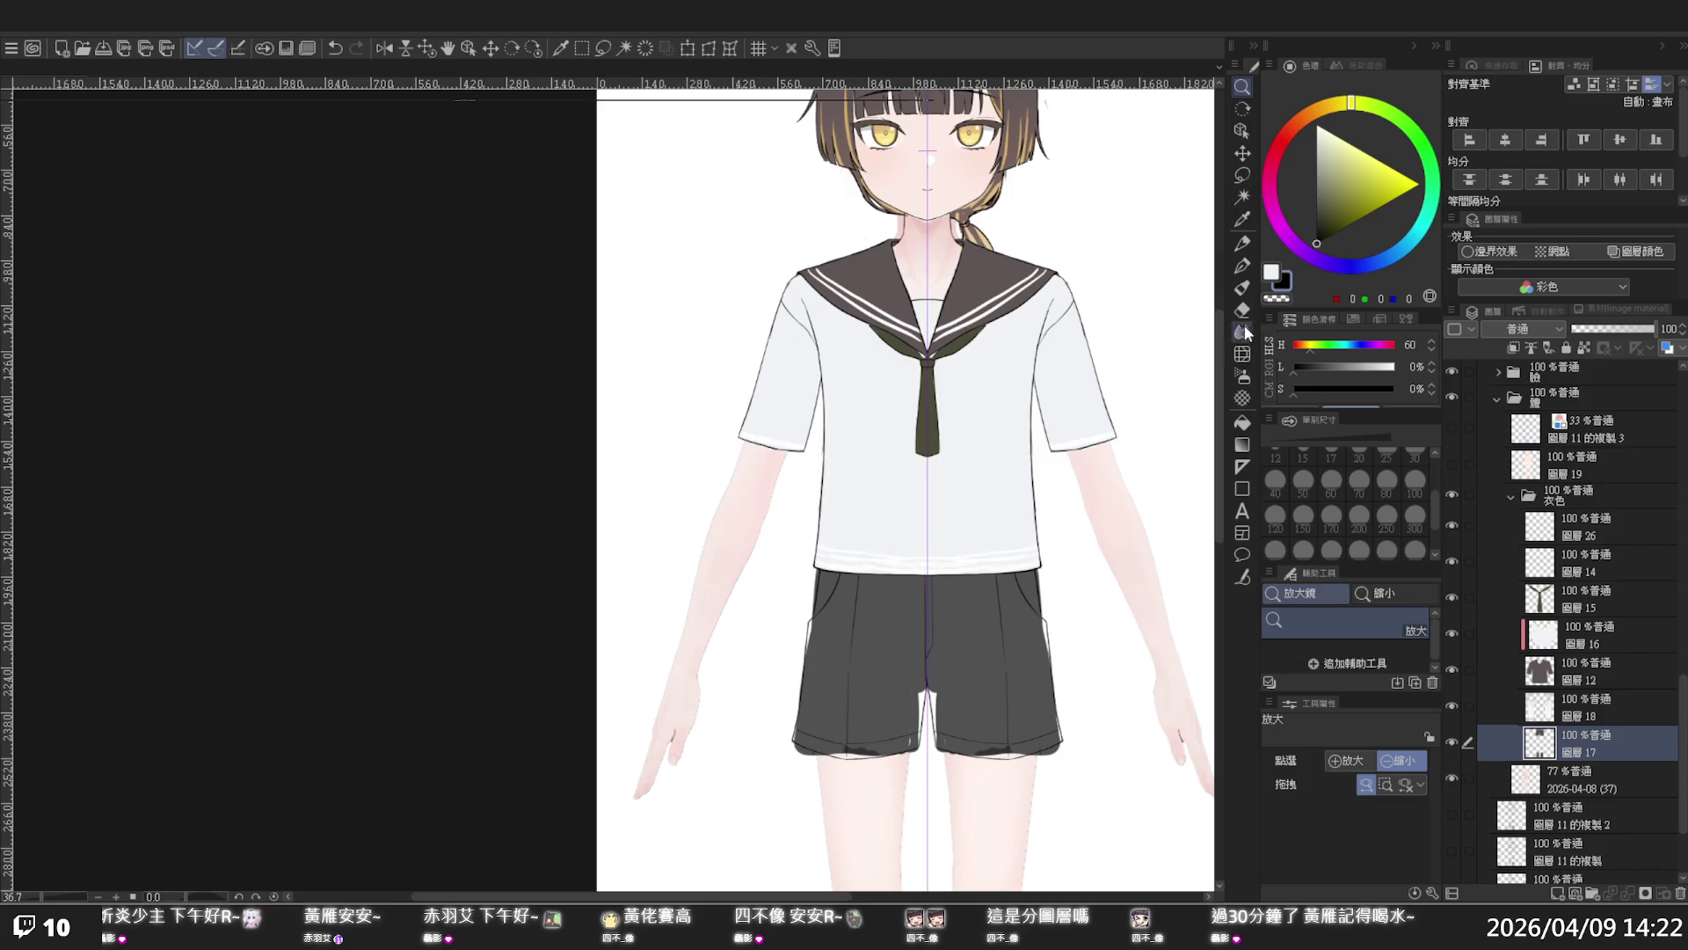
{"action": "left_click", "coordinate": [1242, 220]}
{"action": "left_click", "coordinate": [999, 626]}
{"action": "scroll", "coordinate": [1012, 670], "scroll_direction": "up", "scroll_amount": 1}
{"action": "scroll", "coordinate": [1026, 675], "scroll_direction": "up", "scroll_amount": 1}
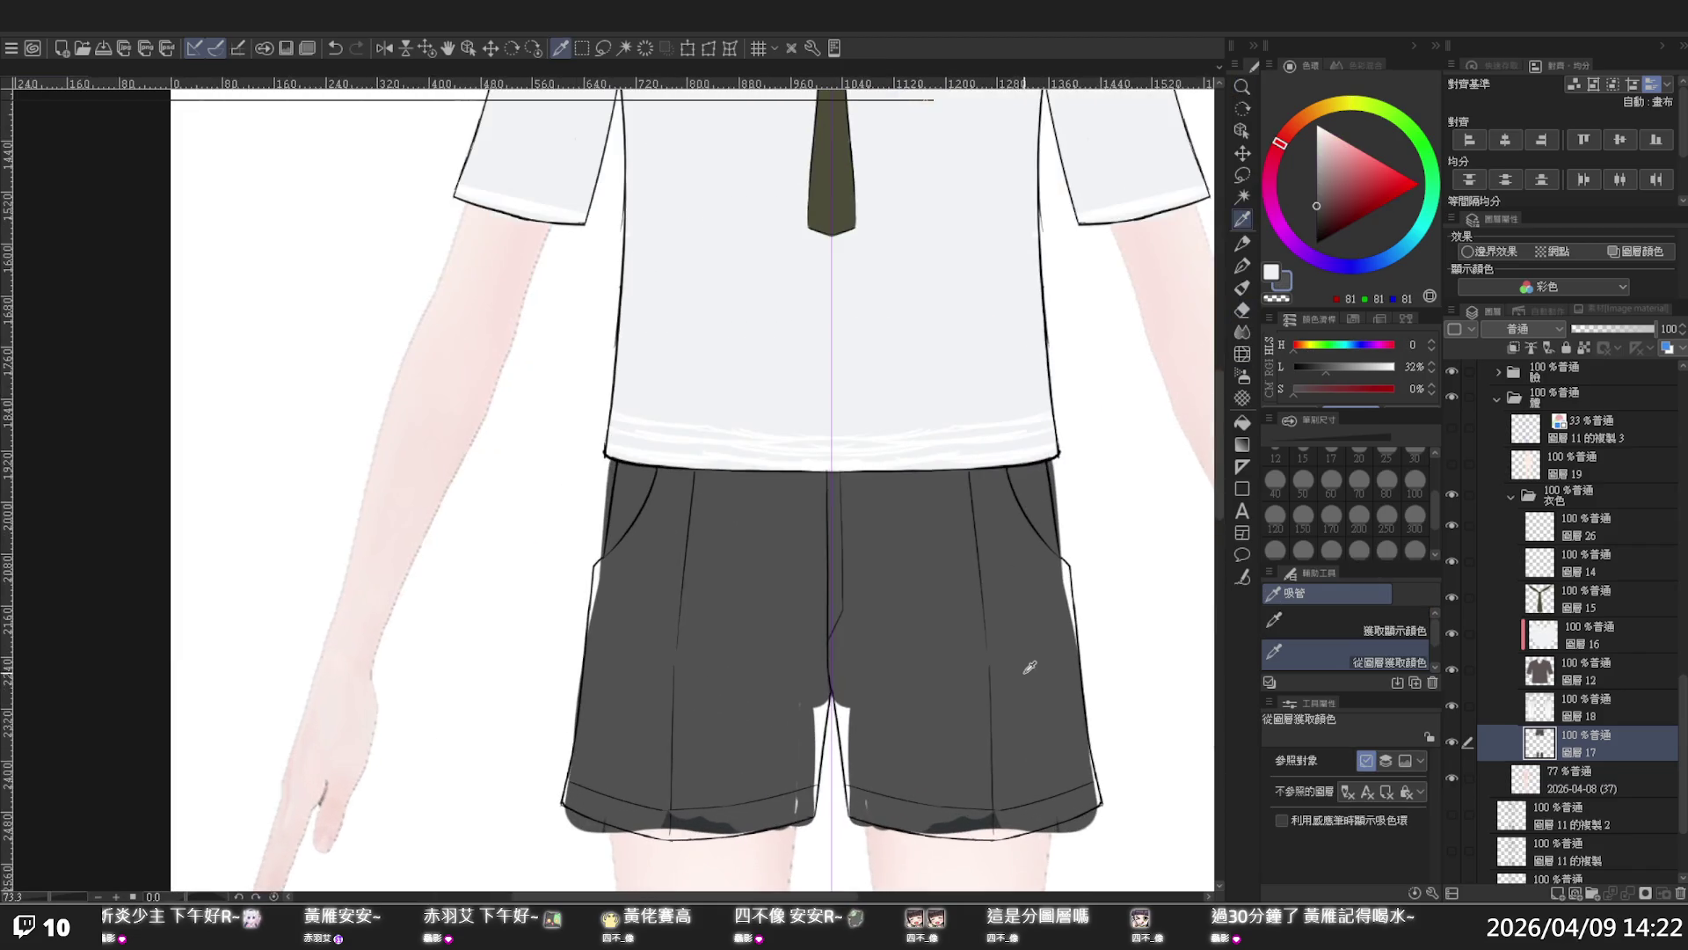
- With a size-70 G-pen, paint grey over the shorts' right edge, the gap between the legs, and small specks
{"action": "key", "text": "p"}
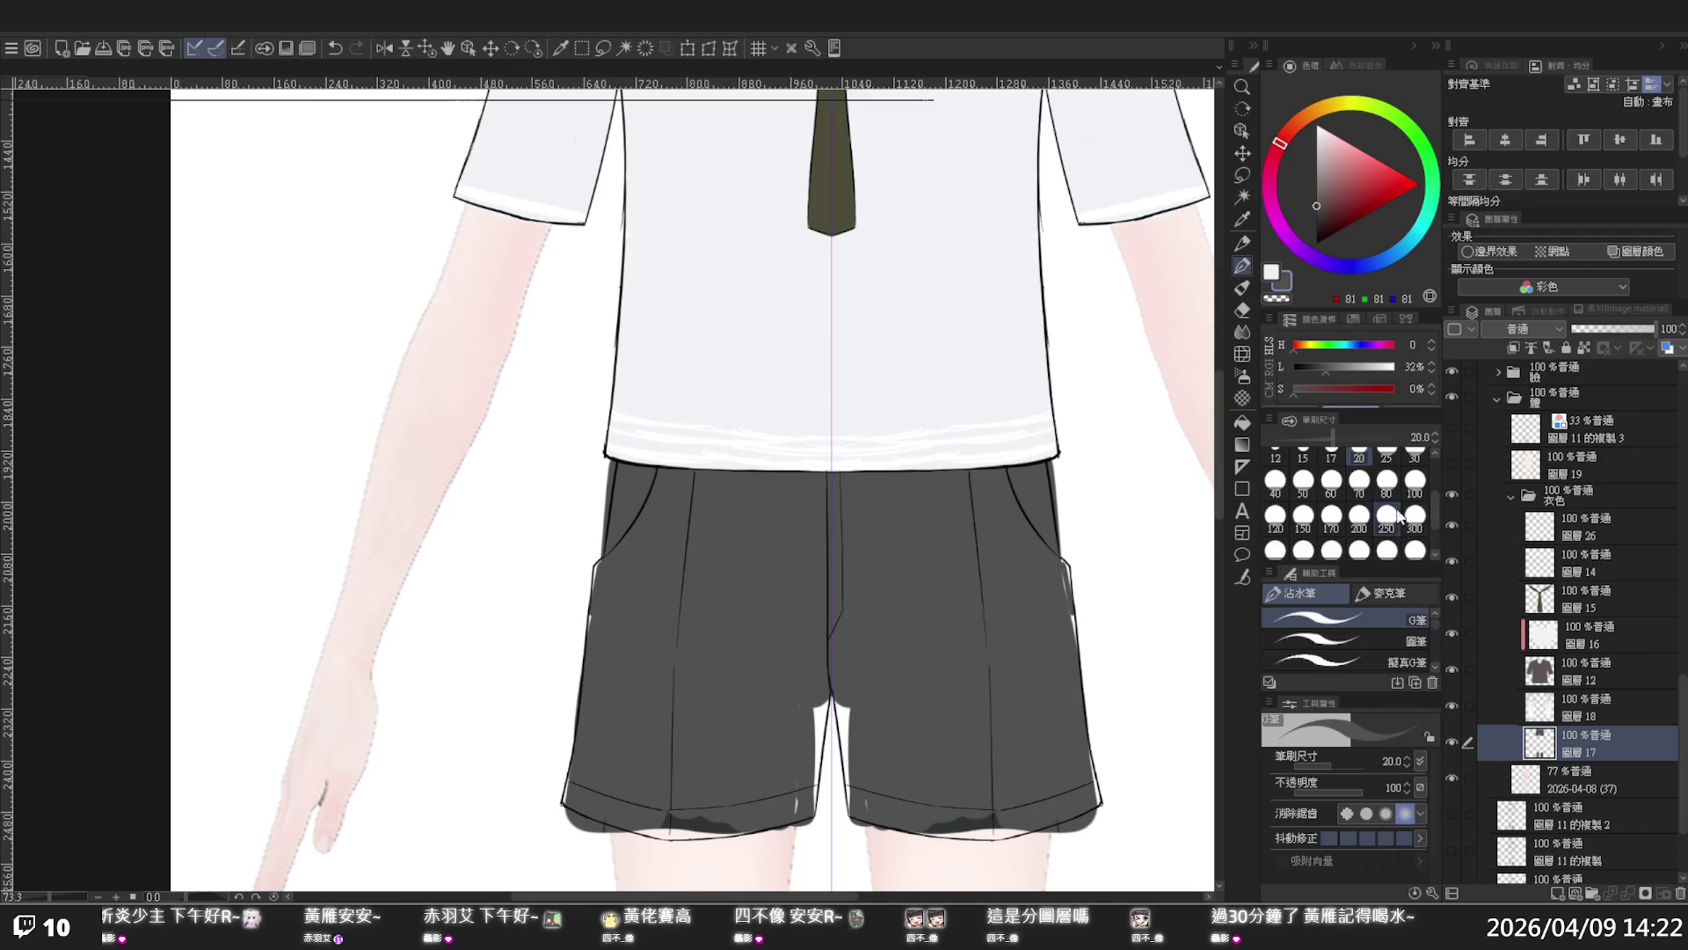
{"action": "left_click", "coordinate": [1358, 479]}
{"action": "left_click_drag", "start_coordinate": [1080, 581], "coordinate": [1071, 621]}
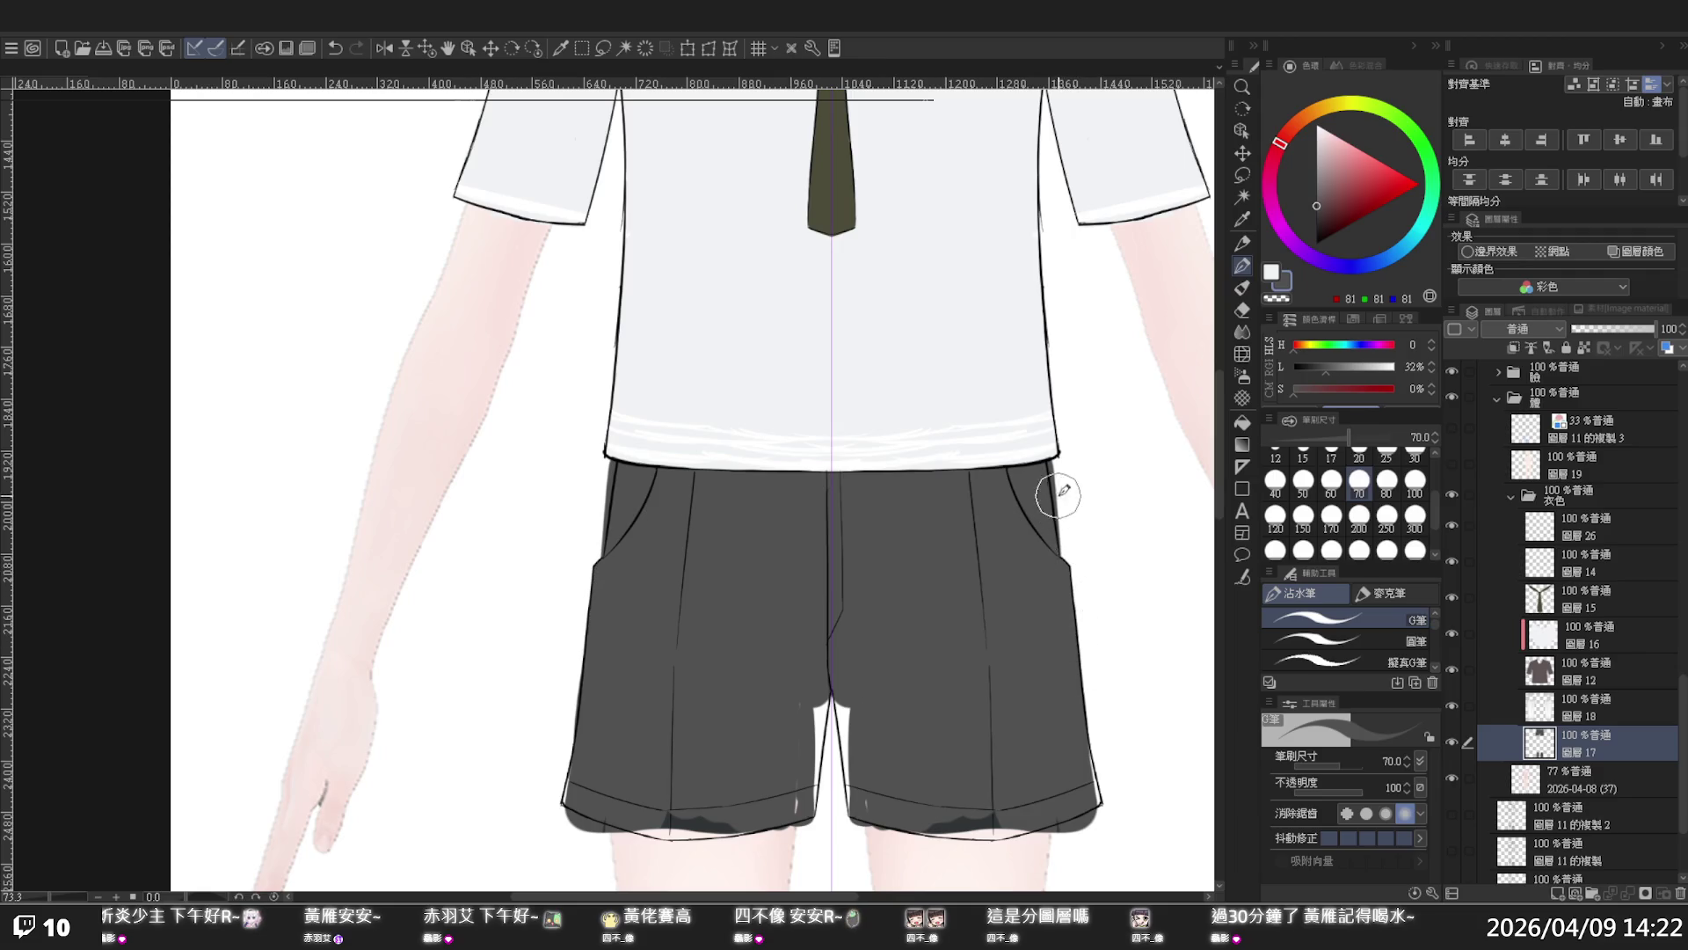
{"action": "mouse_move", "coordinate": [1067, 552]}
{"action": "left_mouse_down"}
{"action": "mouse_move", "coordinate": [1093, 779]}
{"action": "mouse_move", "coordinate": [990, 828]}
{"action": "mouse_move", "coordinate": [1099, 818]}
{"action": "left_mouse_up"}
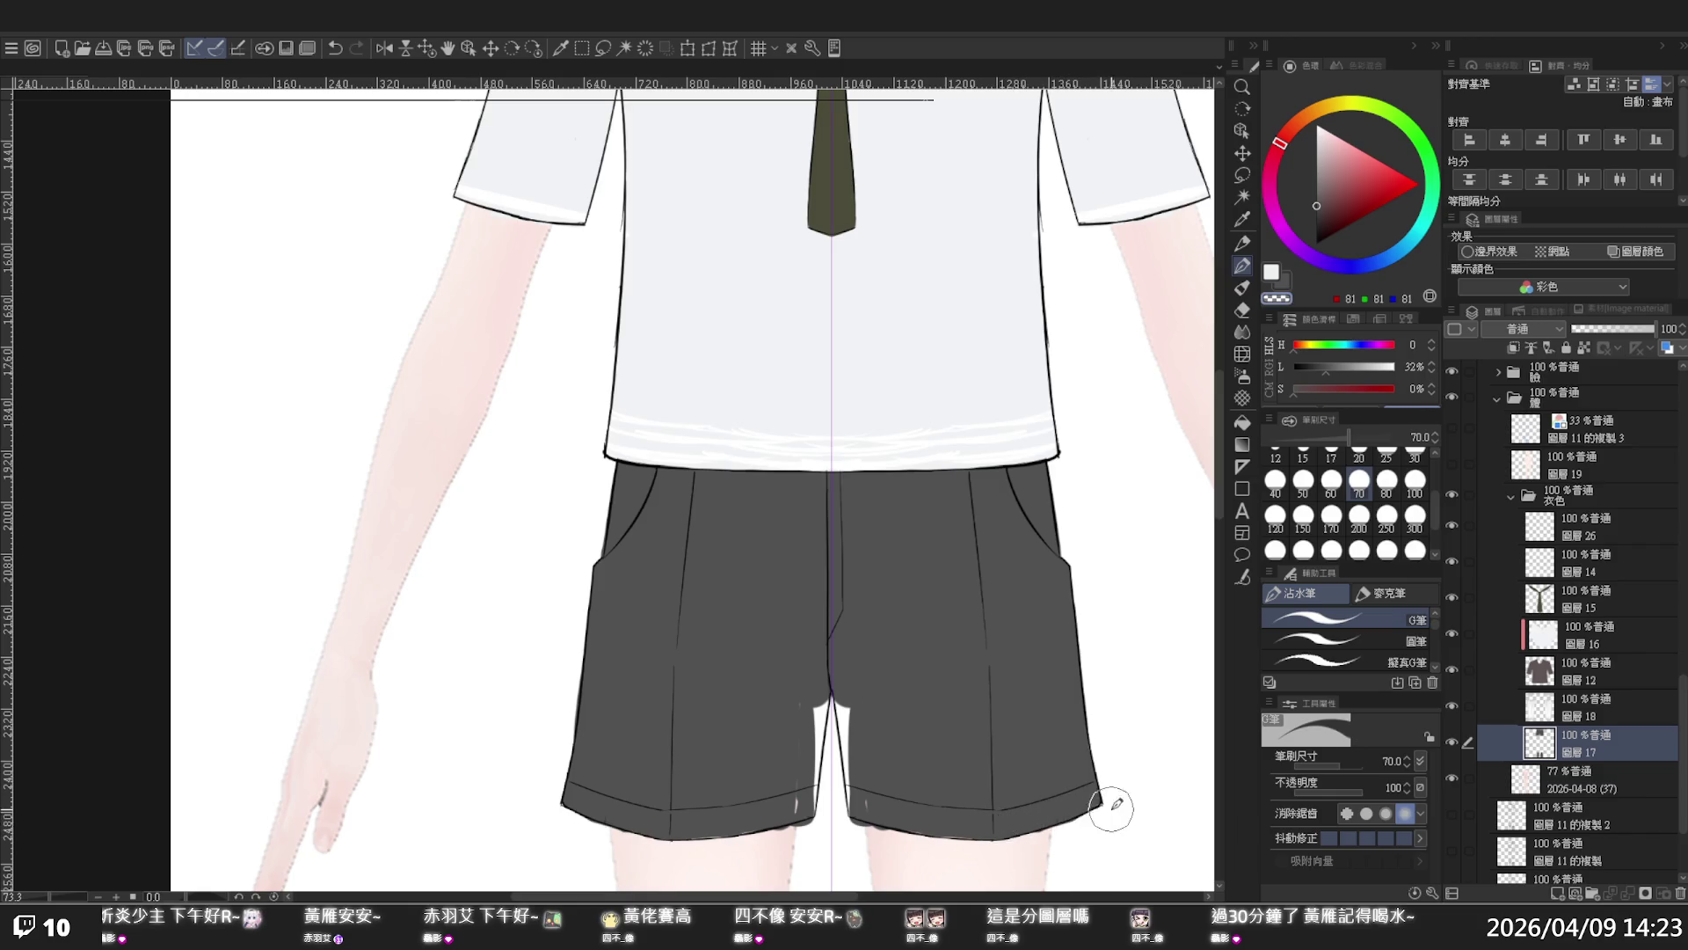
{"action": "mouse_move", "coordinate": [859, 689]}
{"action": "left_mouse_down"}
{"action": "mouse_move", "coordinate": [852, 746]}
{"action": "mouse_move", "coordinate": [874, 790]}
{"action": "mouse_move", "coordinate": [954, 830]}
{"action": "left_mouse_up"}
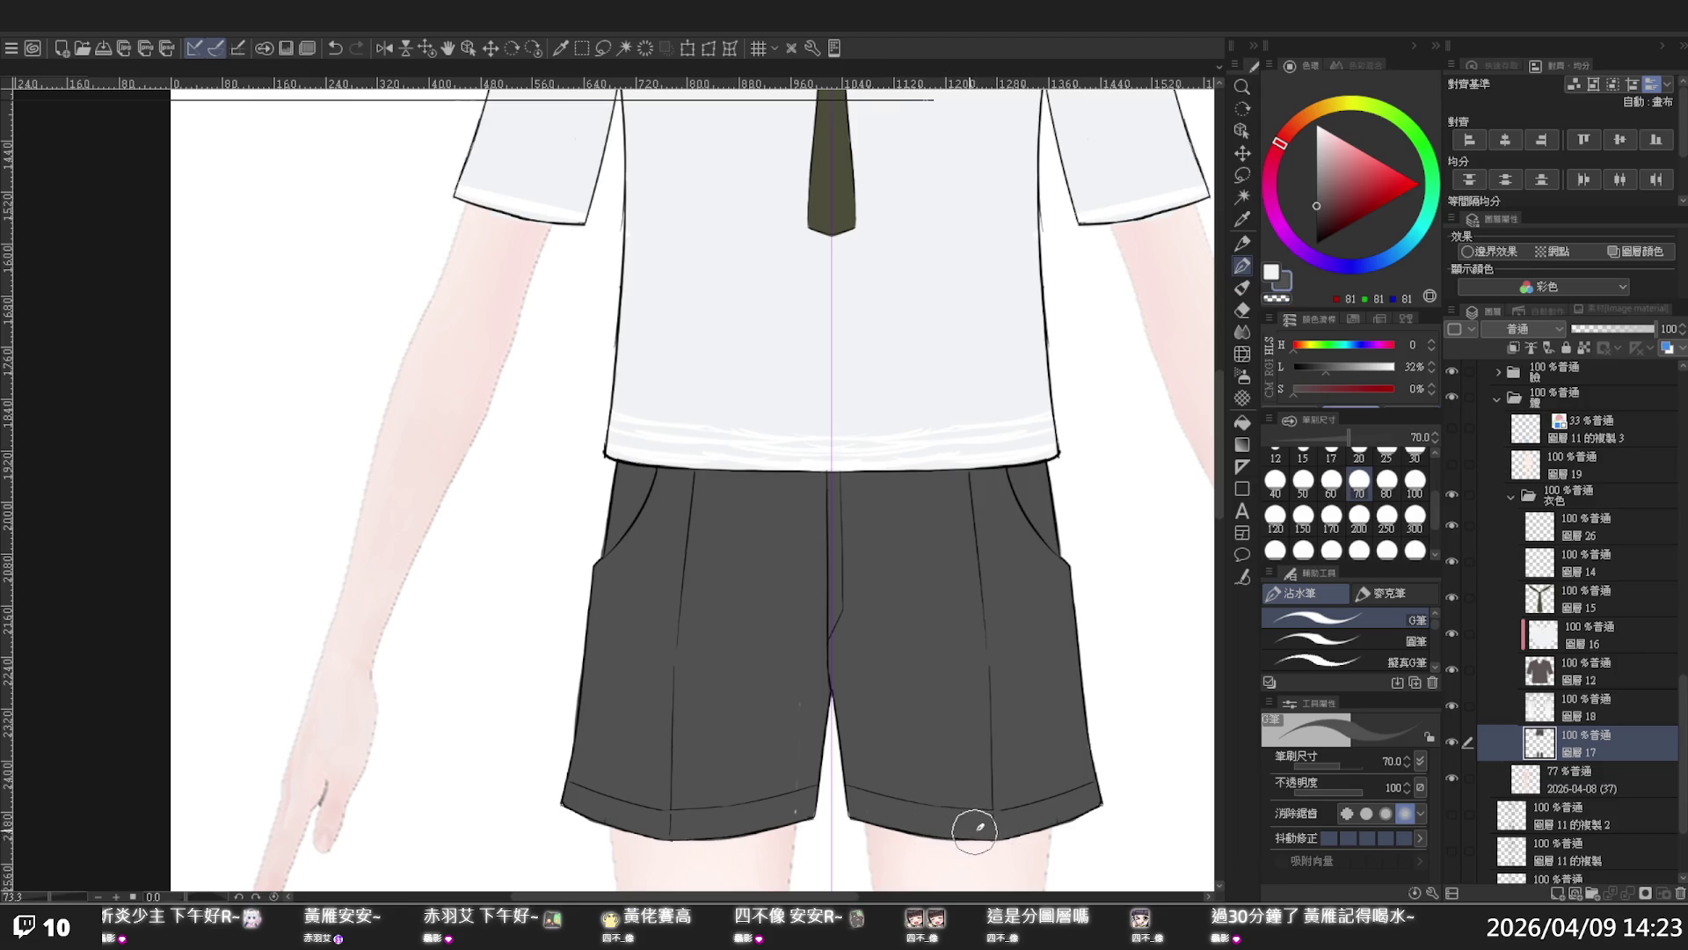
{"action": "left_click_drag", "start_coordinate": [802, 777], "coordinate": [812, 591]}
- Zoom out to check the full figure, then zoom back in on the torso and shorts
{"action": "left_click", "coordinate": [965, 583], "text": "alt"}
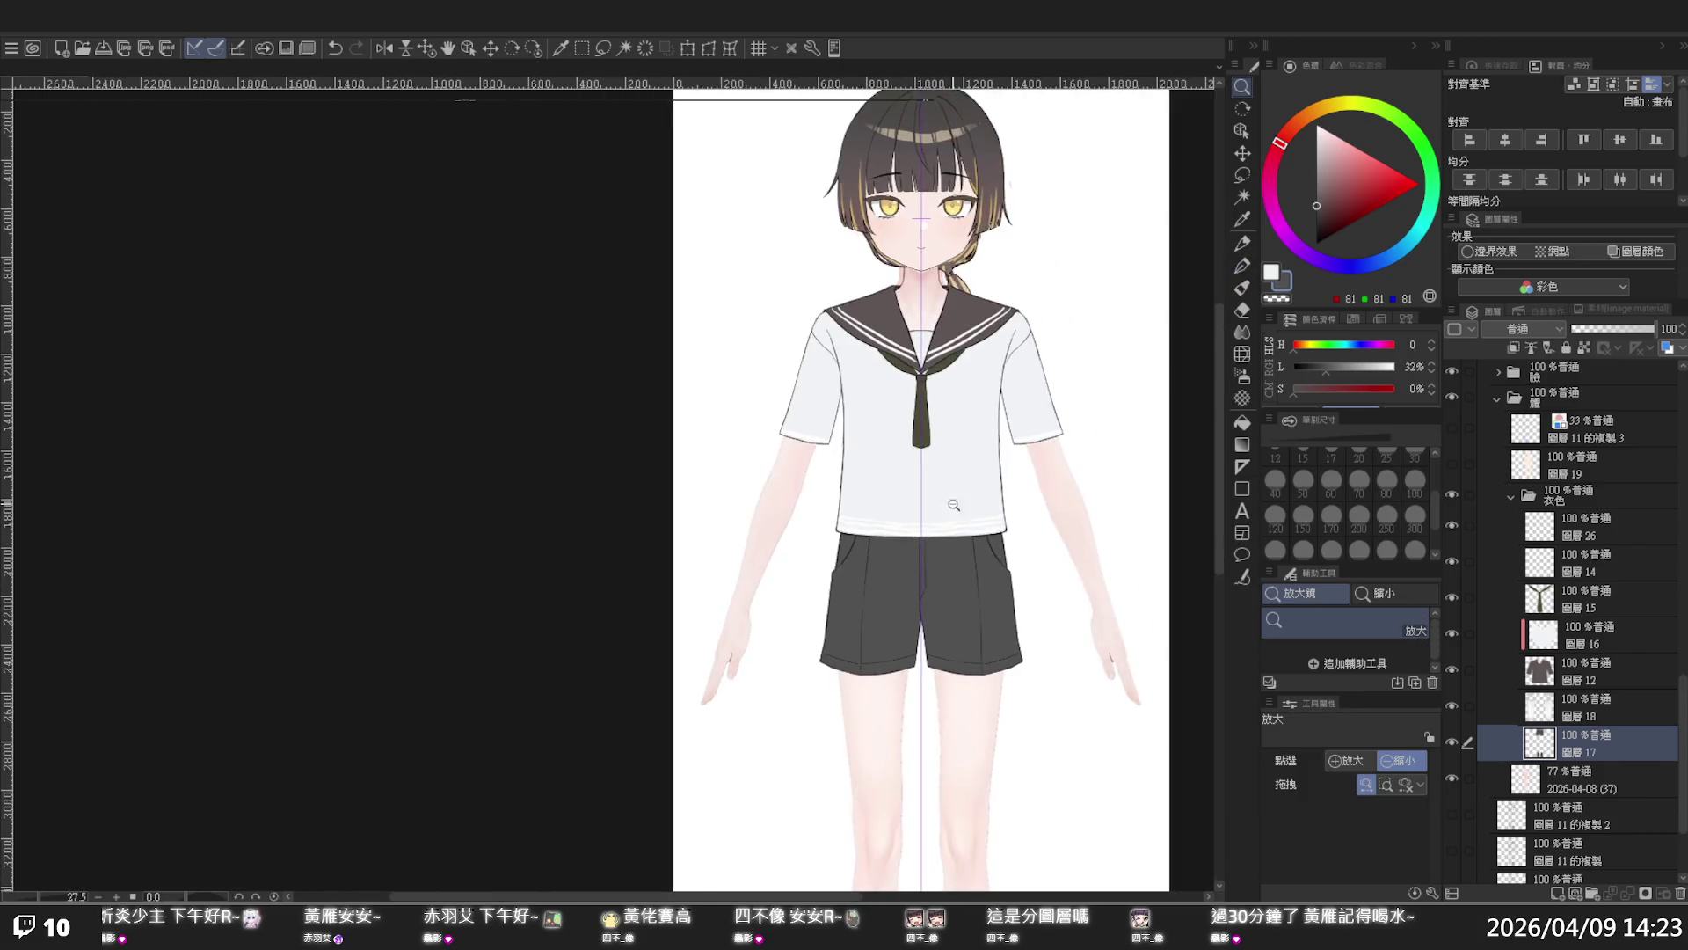
{"action": "left_click", "coordinate": [976, 582]}
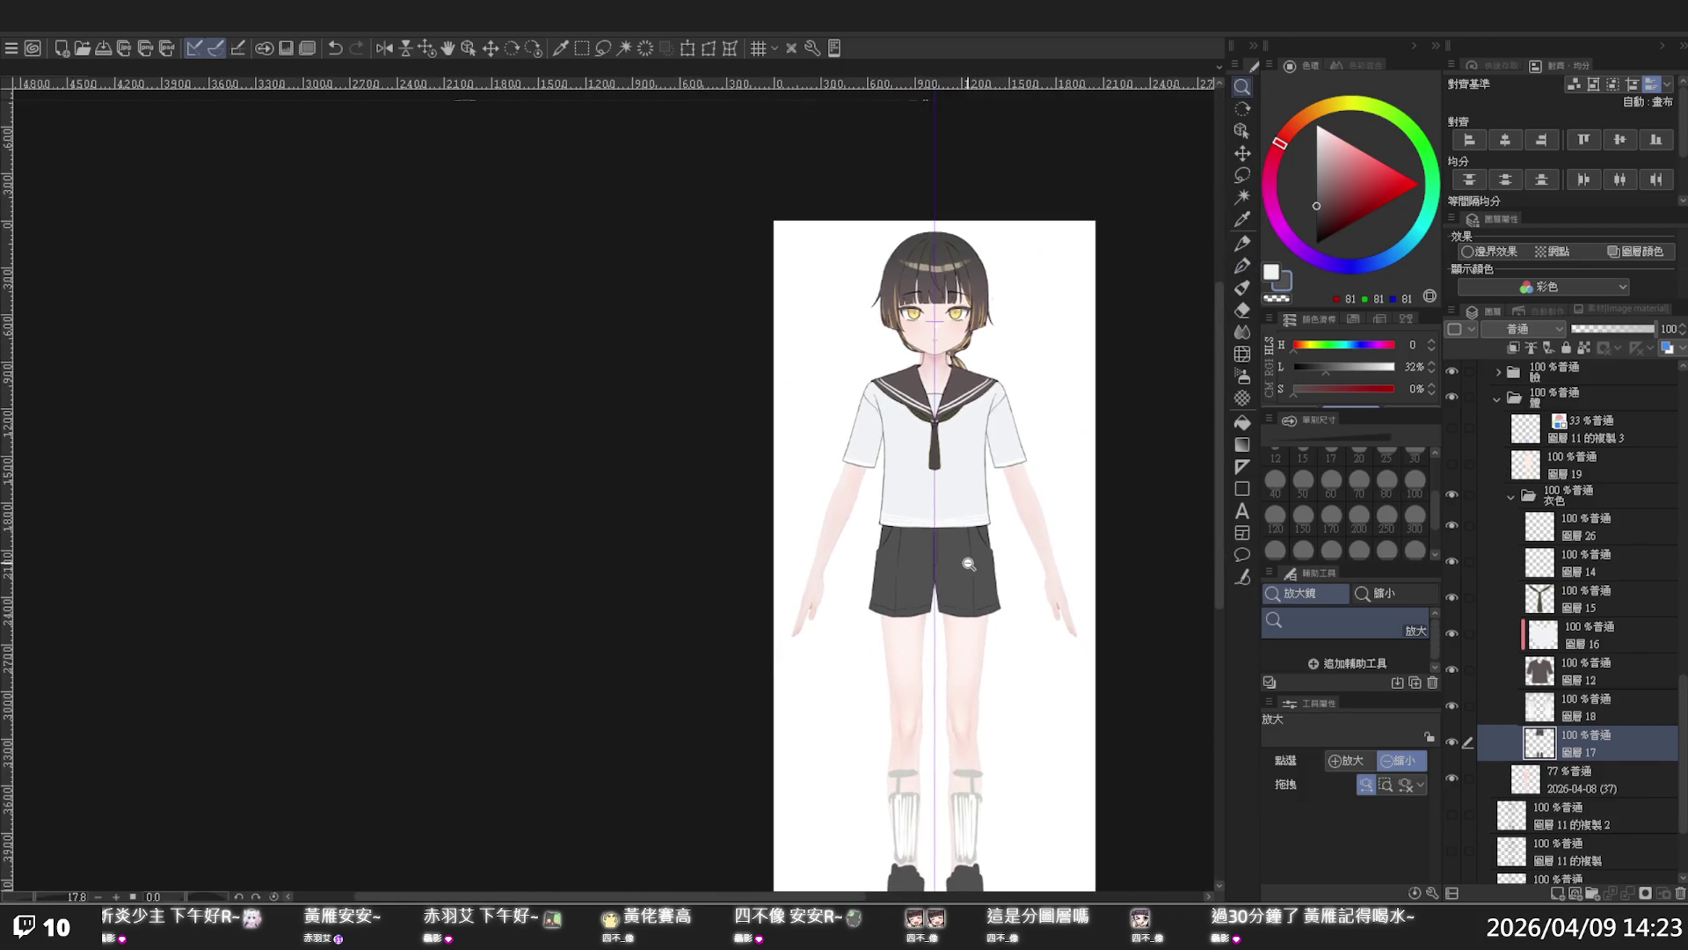
{"action": "left_click_drag", "start_coordinate": [984, 557], "coordinate": [1005, 551]}
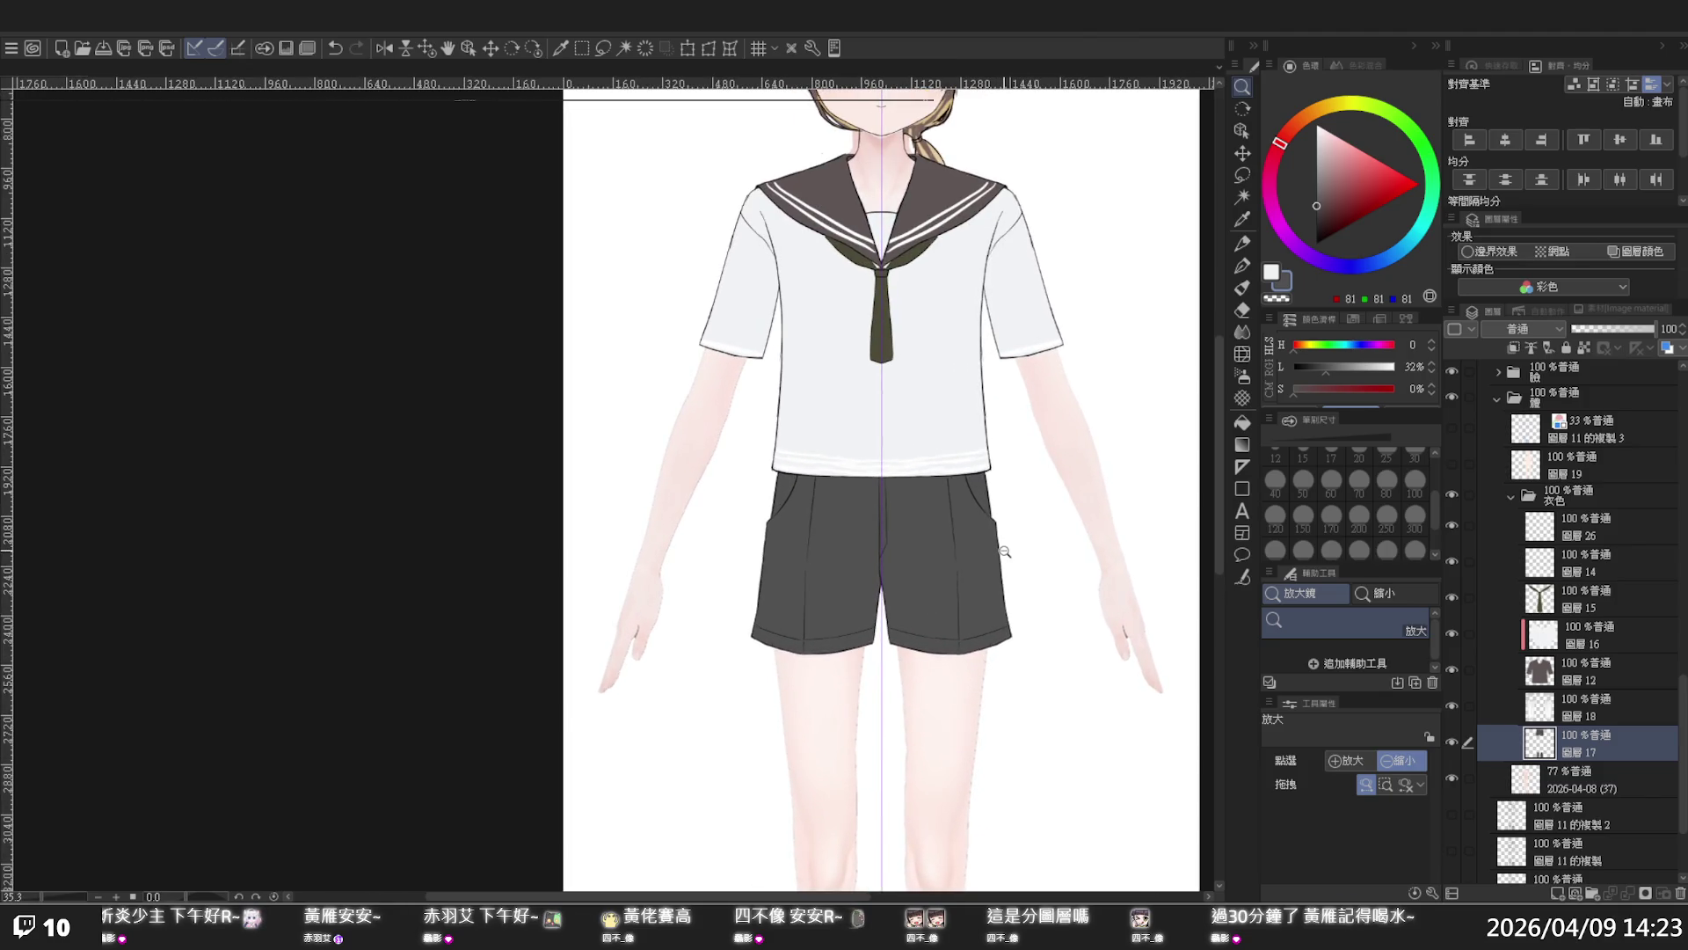
{"action": "left_click_drag", "start_coordinate": [1005, 551], "coordinate": [1008, 553]}
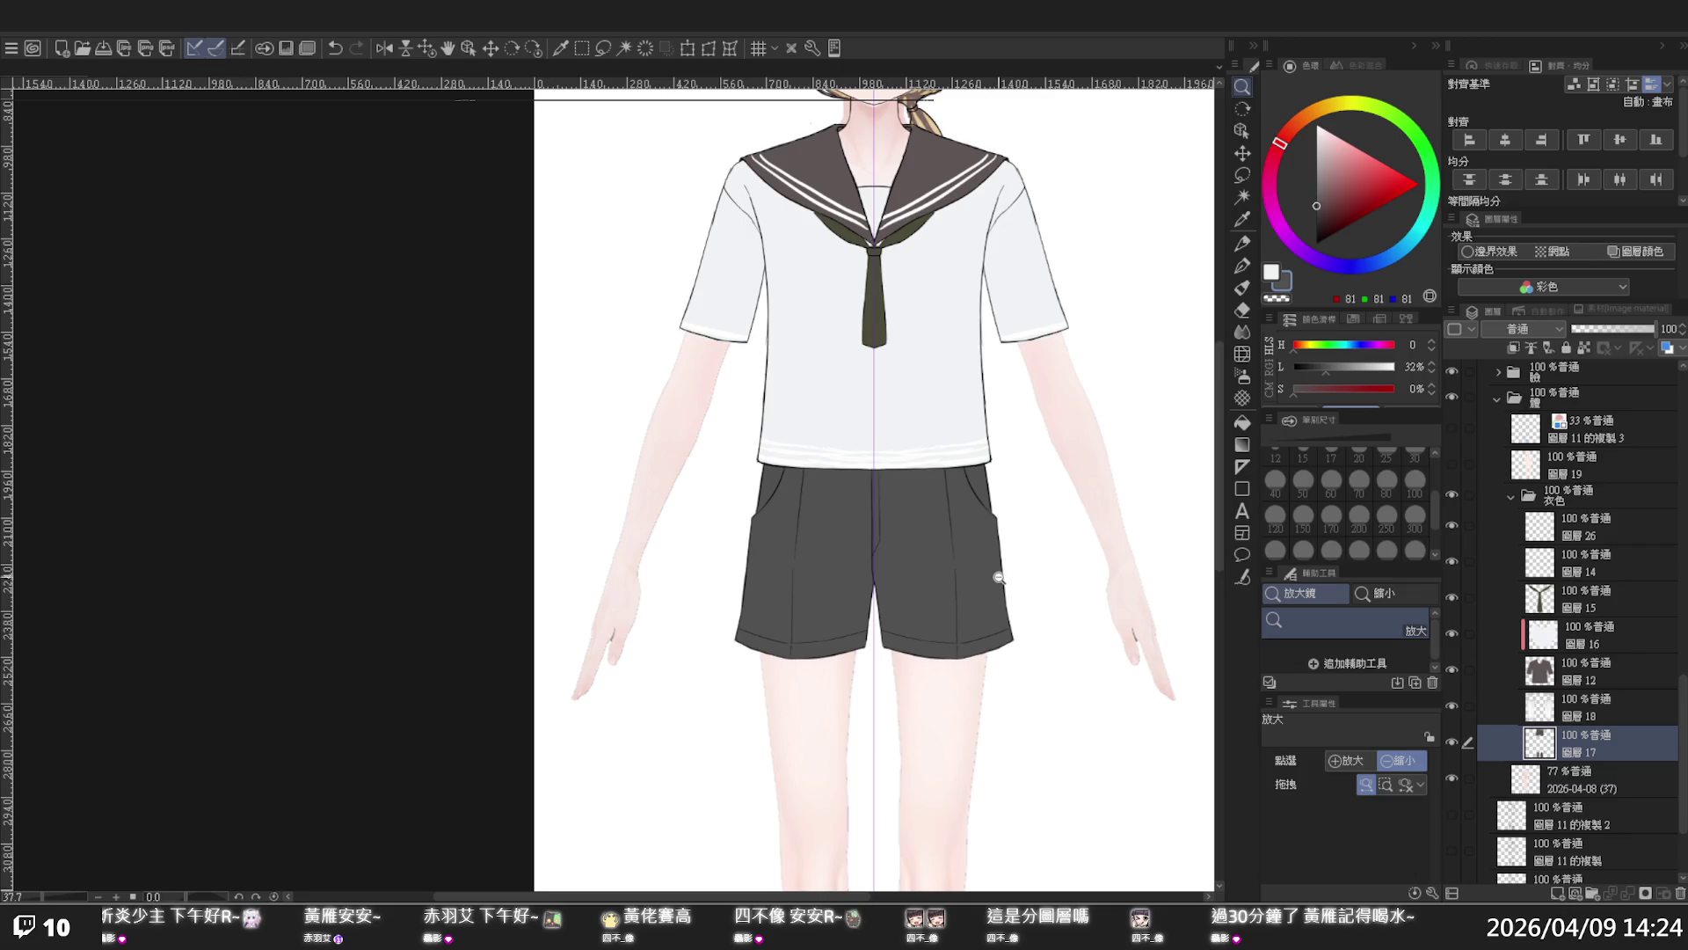
{"action": "scroll", "coordinate": [999, 563], "scroll_direction": "up", "scroll_amount": 2}
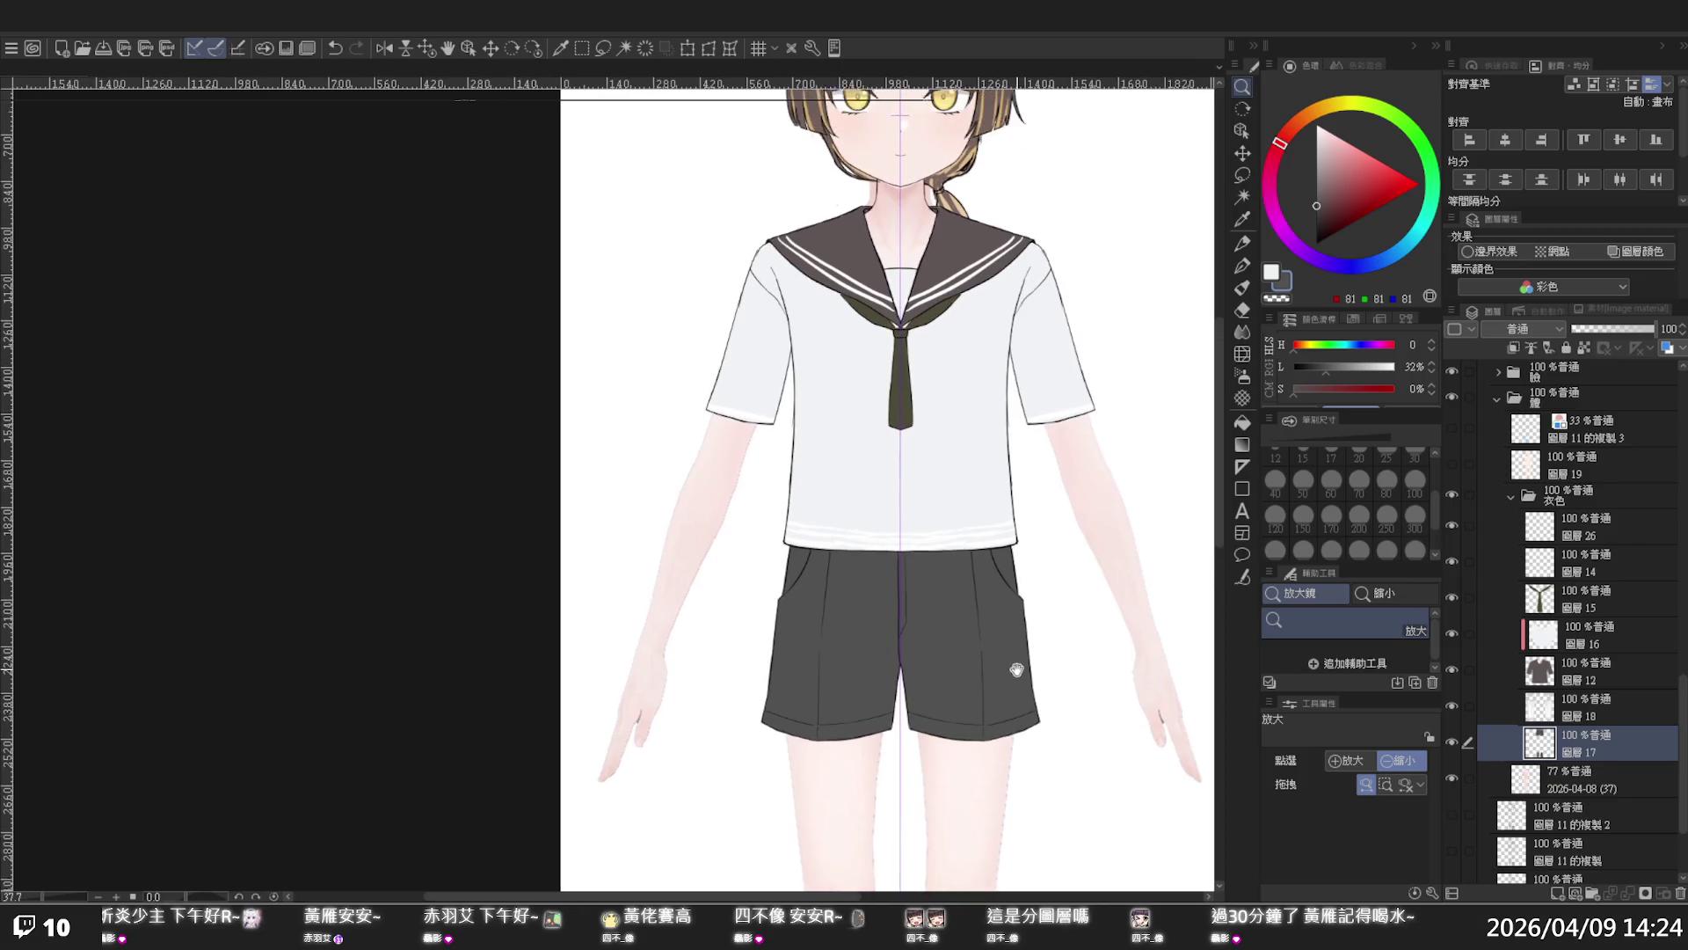
{"action": "left_click", "coordinate": [1016, 593]}
{"action": "left_click_drag", "start_coordinate": [992, 588], "coordinate": [1013, 577]}
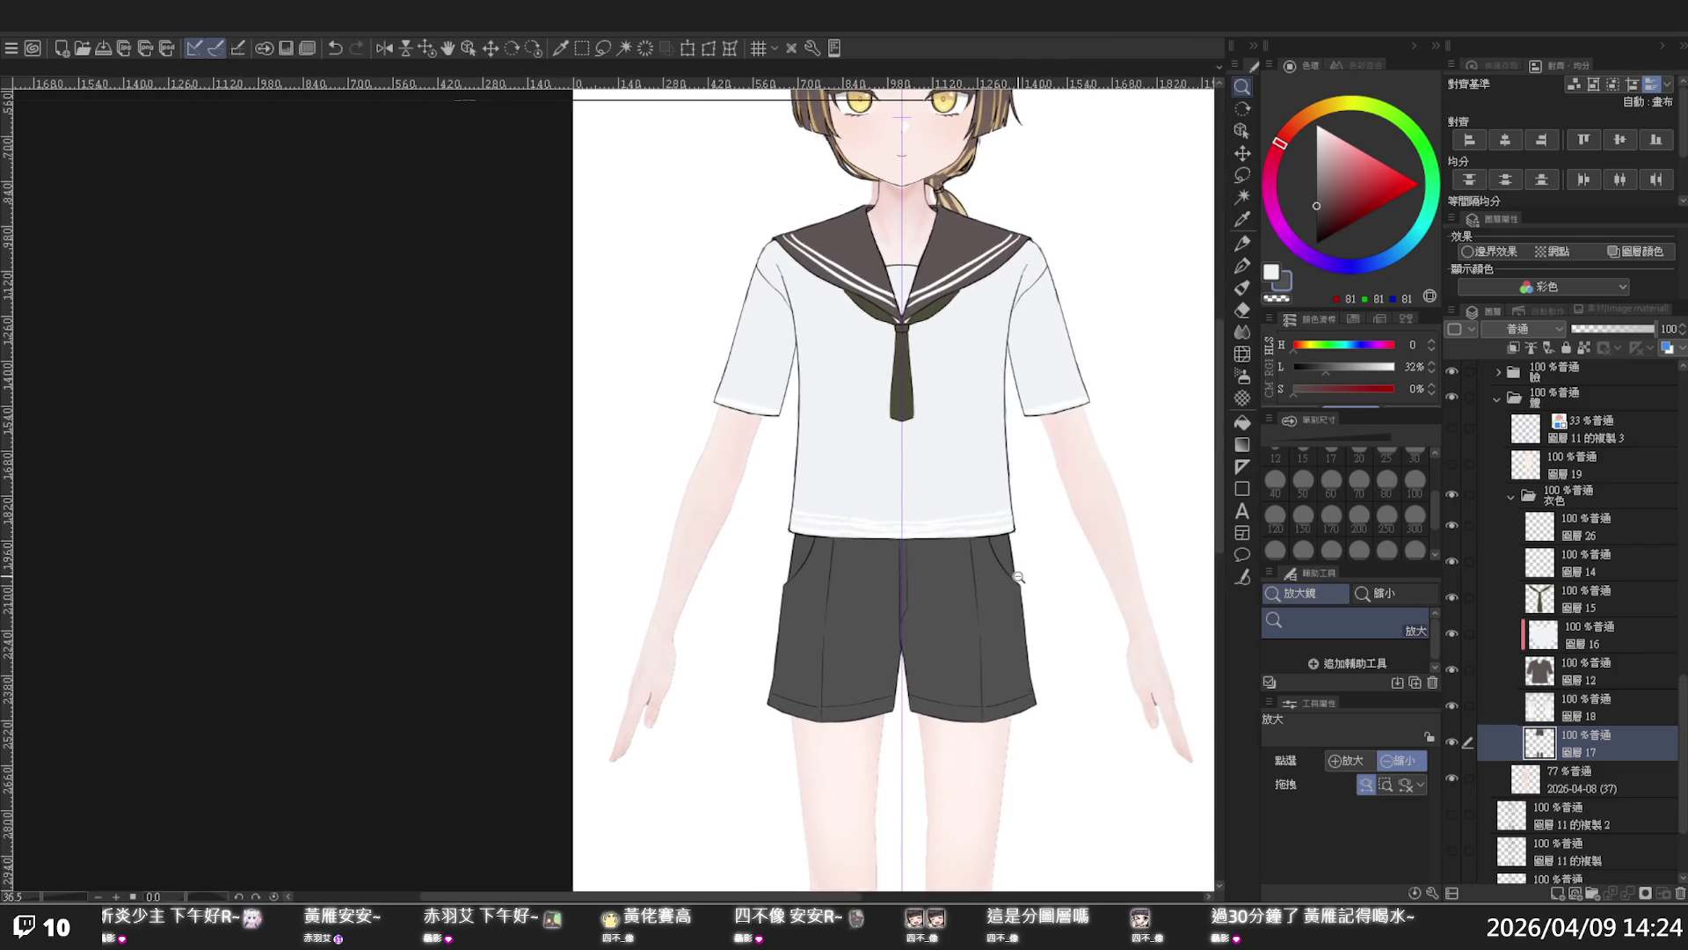
{"action": "mouse_move", "coordinate": [1013, 578]}
{"action": "left_mouse_down"}
{"action": "mouse_move", "coordinate": [1036, 580]}
{"action": "mouse_move", "coordinate": [968, 571]}
{"action": "mouse_move", "coordinate": [995, 532]}
{"action": "left_mouse_up"}
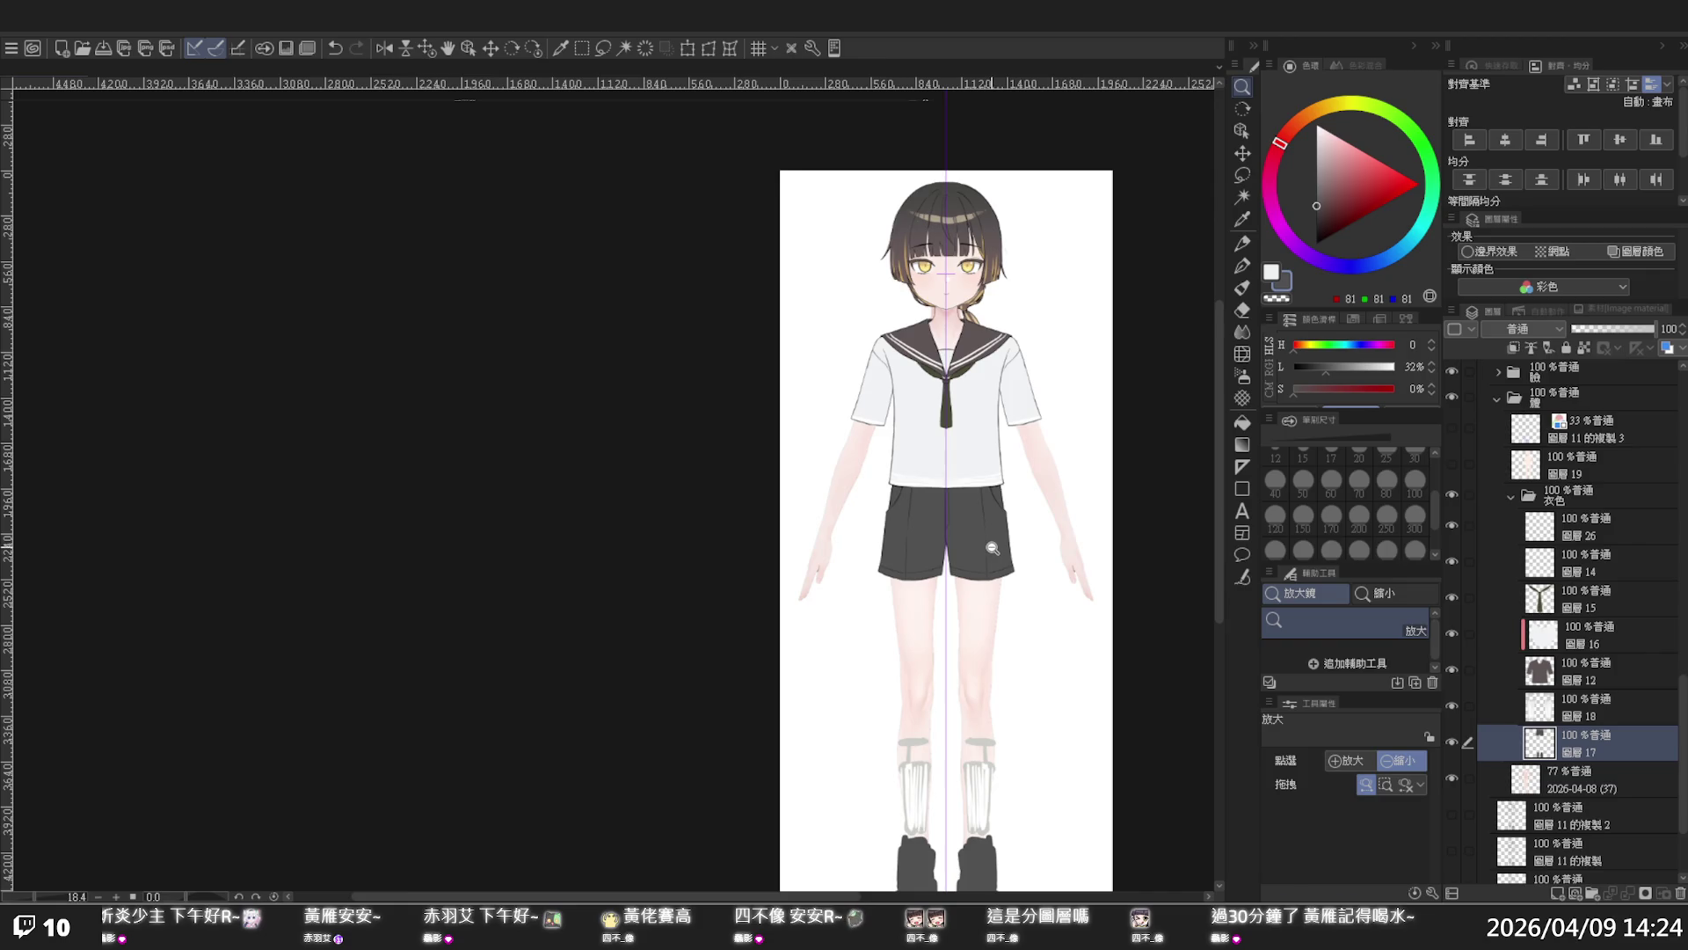
- Shift the view of the figure slightly and zoom in on the hair
{"action": "mouse_move", "coordinate": [994, 579]}
{"action": "left_mouse_down"}
{"action": "mouse_move", "coordinate": [990, 557]}
{"action": "mouse_move", "coordinate": [1006, 649]}
{"action": "mouse_move", "coordinate": [1012, 595]}
{"action": "left_mouse_up"}
{"action": "scroll", "coordinate": [1010, 598], "scroll_direction": "up", "scroll_amount": 2}
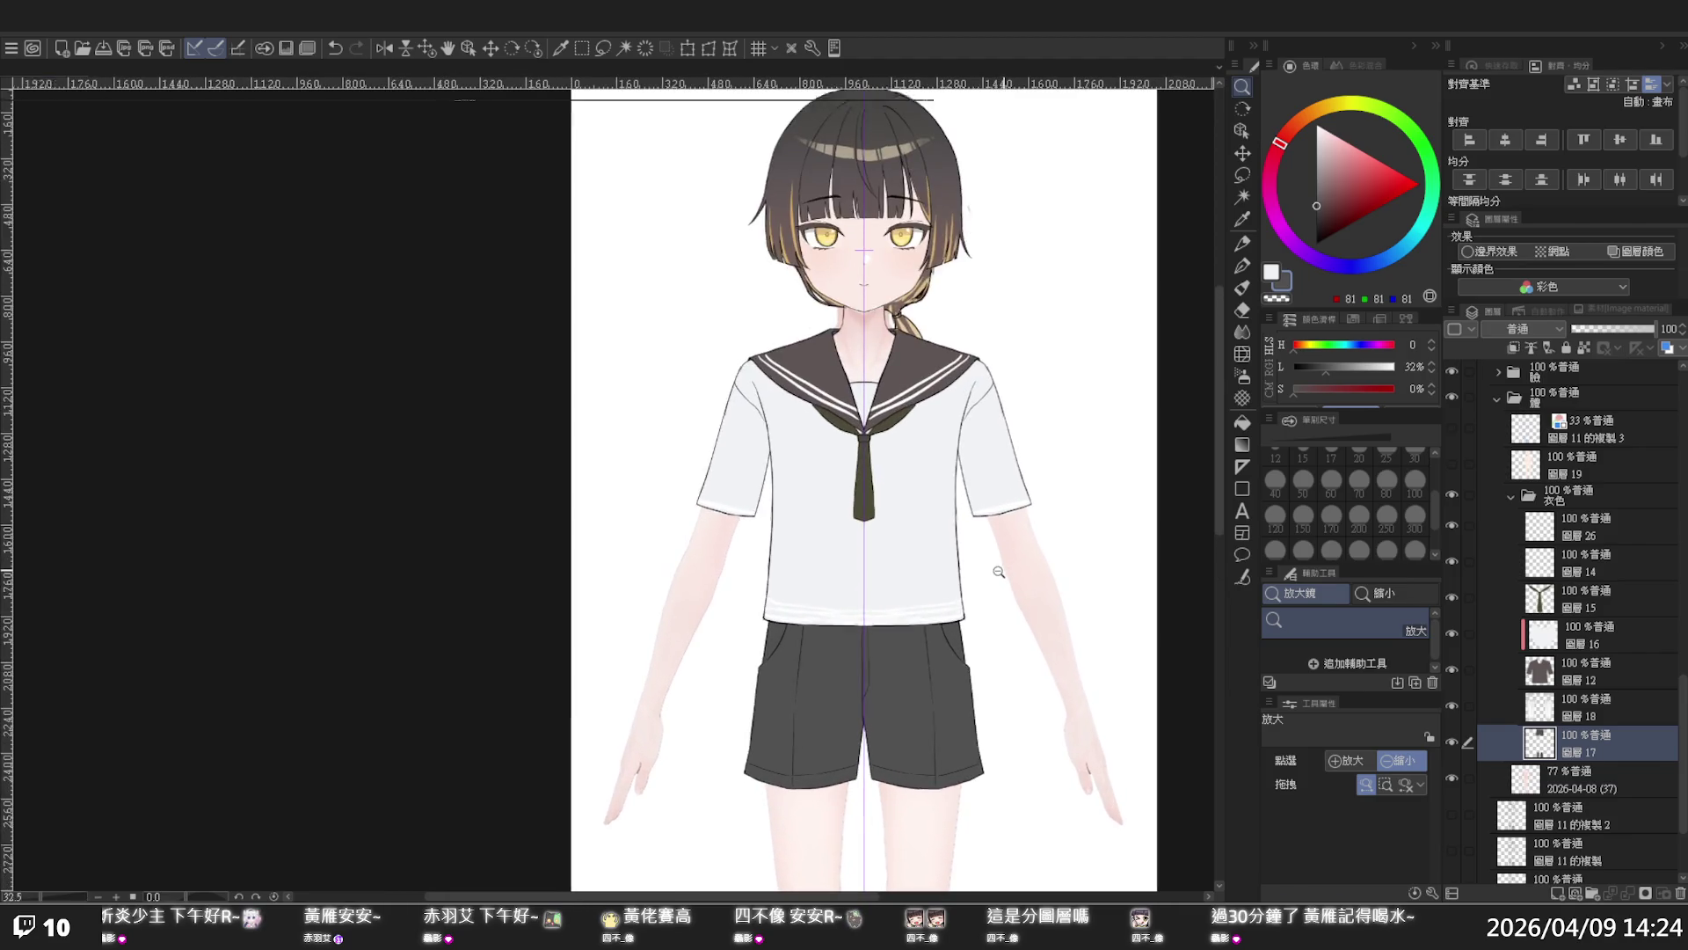
{"action": "left_click_drag", "start_coordinate": [1009, 600], "coordinate": [1007, 605]}
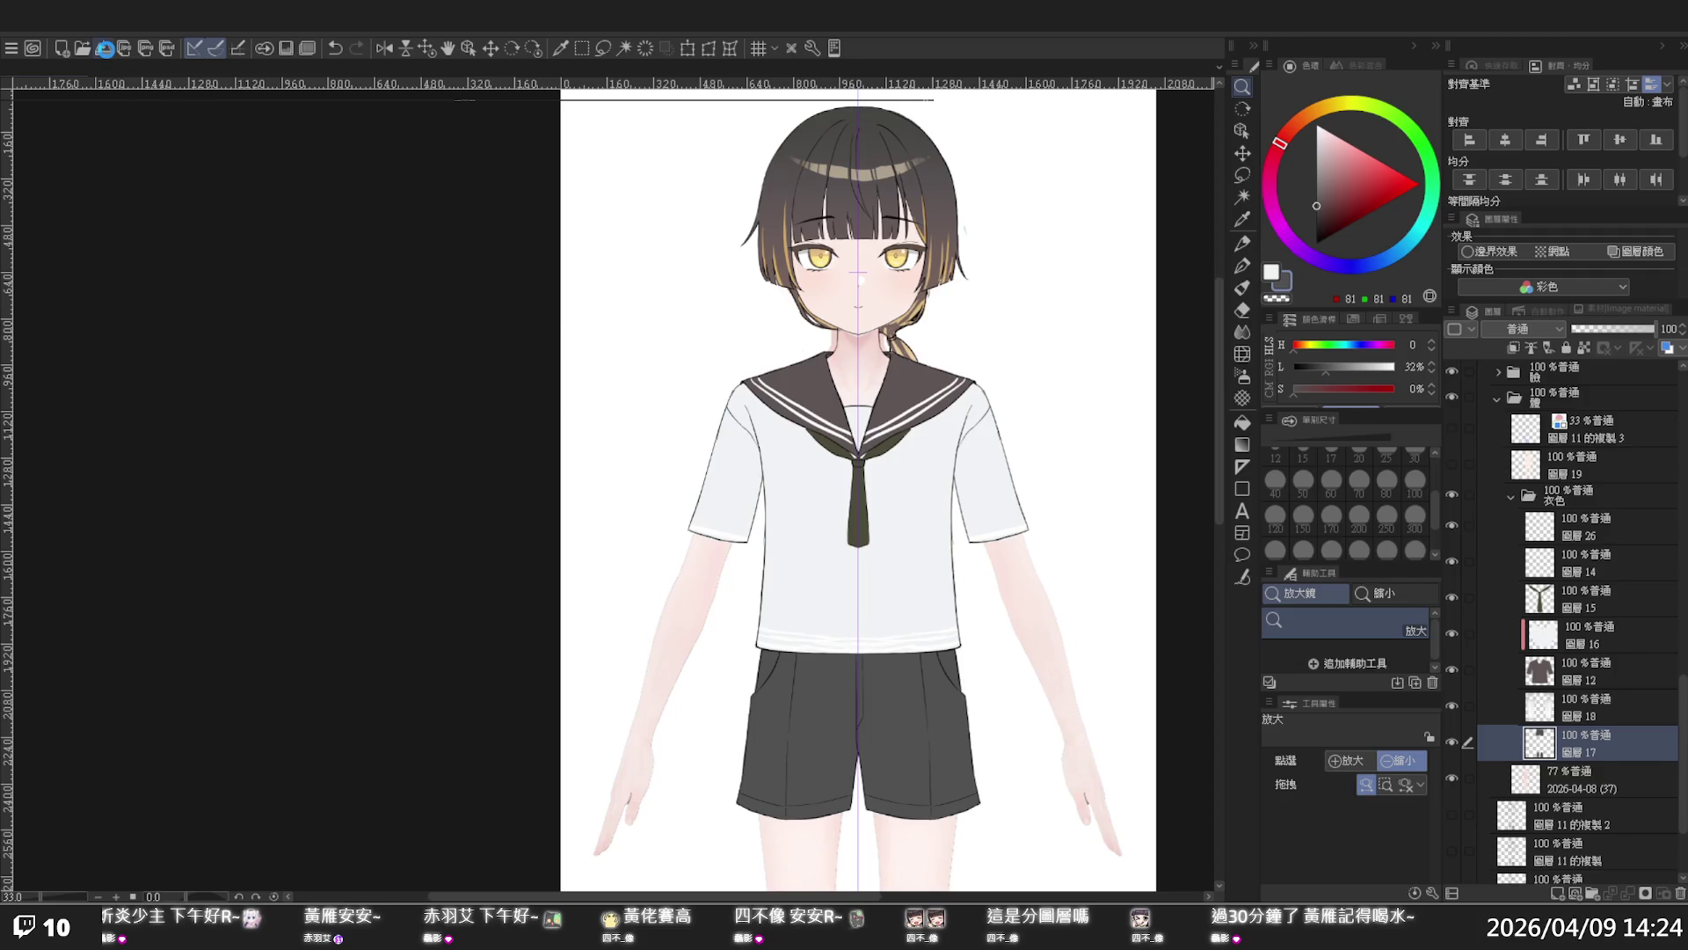
{"action": "left_click", "coordinate": [916, 168]}
{"action": "left_click", "coordinate": [910, 170]}
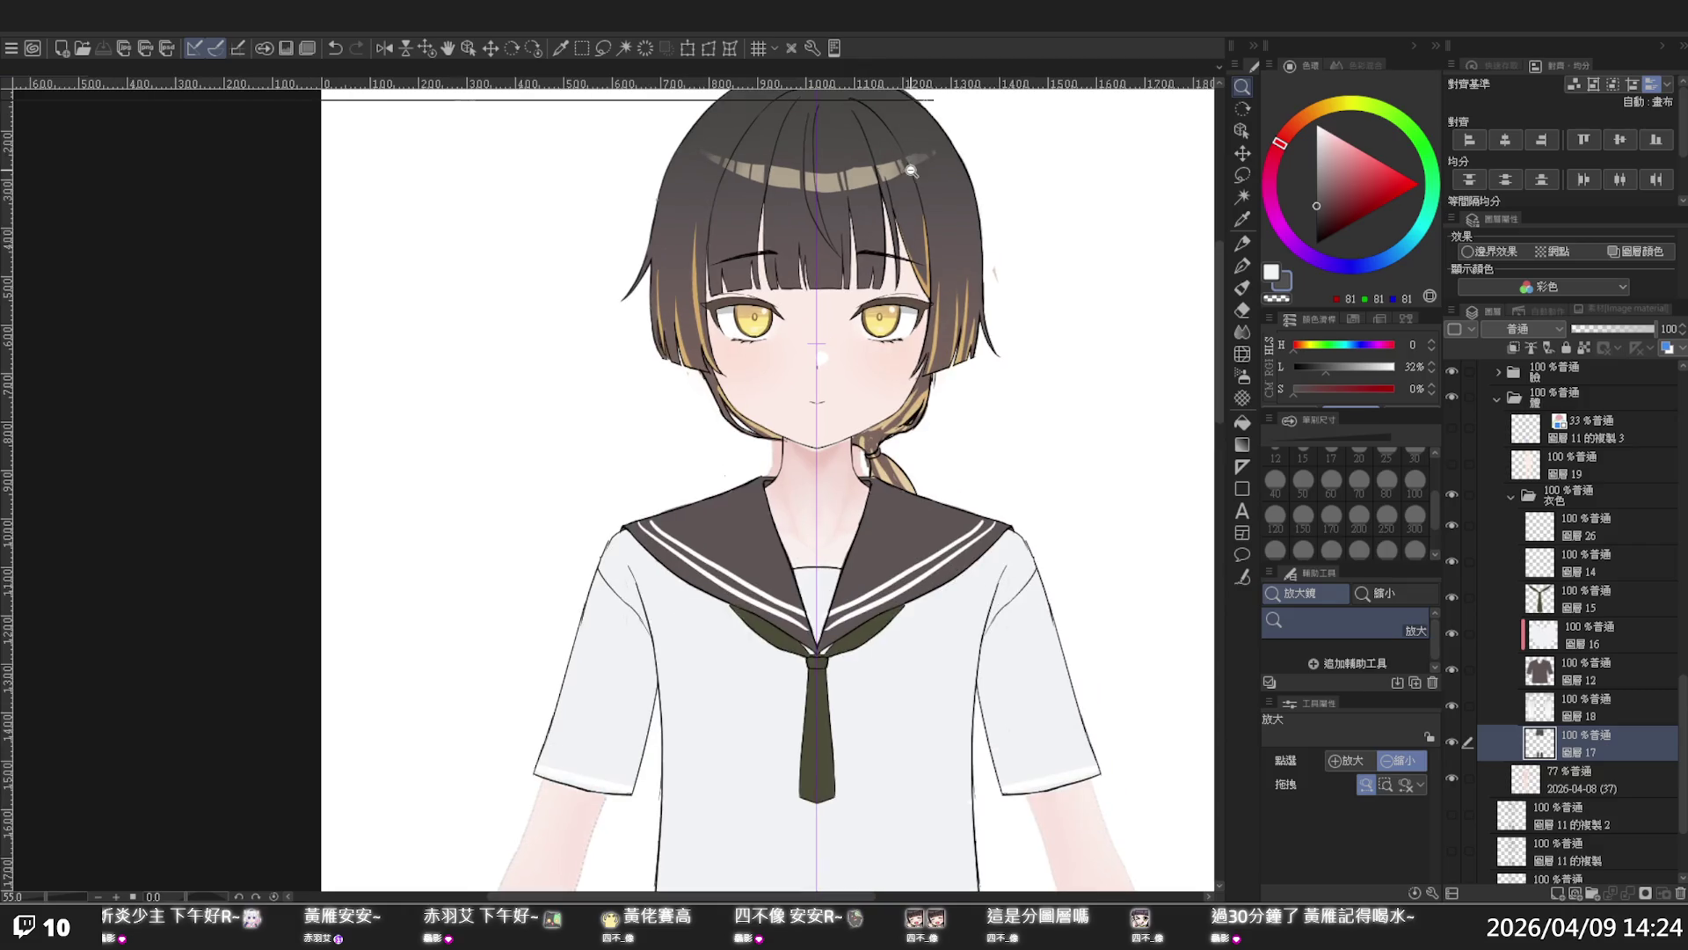
- Zoom in further until the face and bangs fill the view
{"action": "left_click_drag", "start_coordinate": [1216, 299], "coordinate": [1215, 281]}
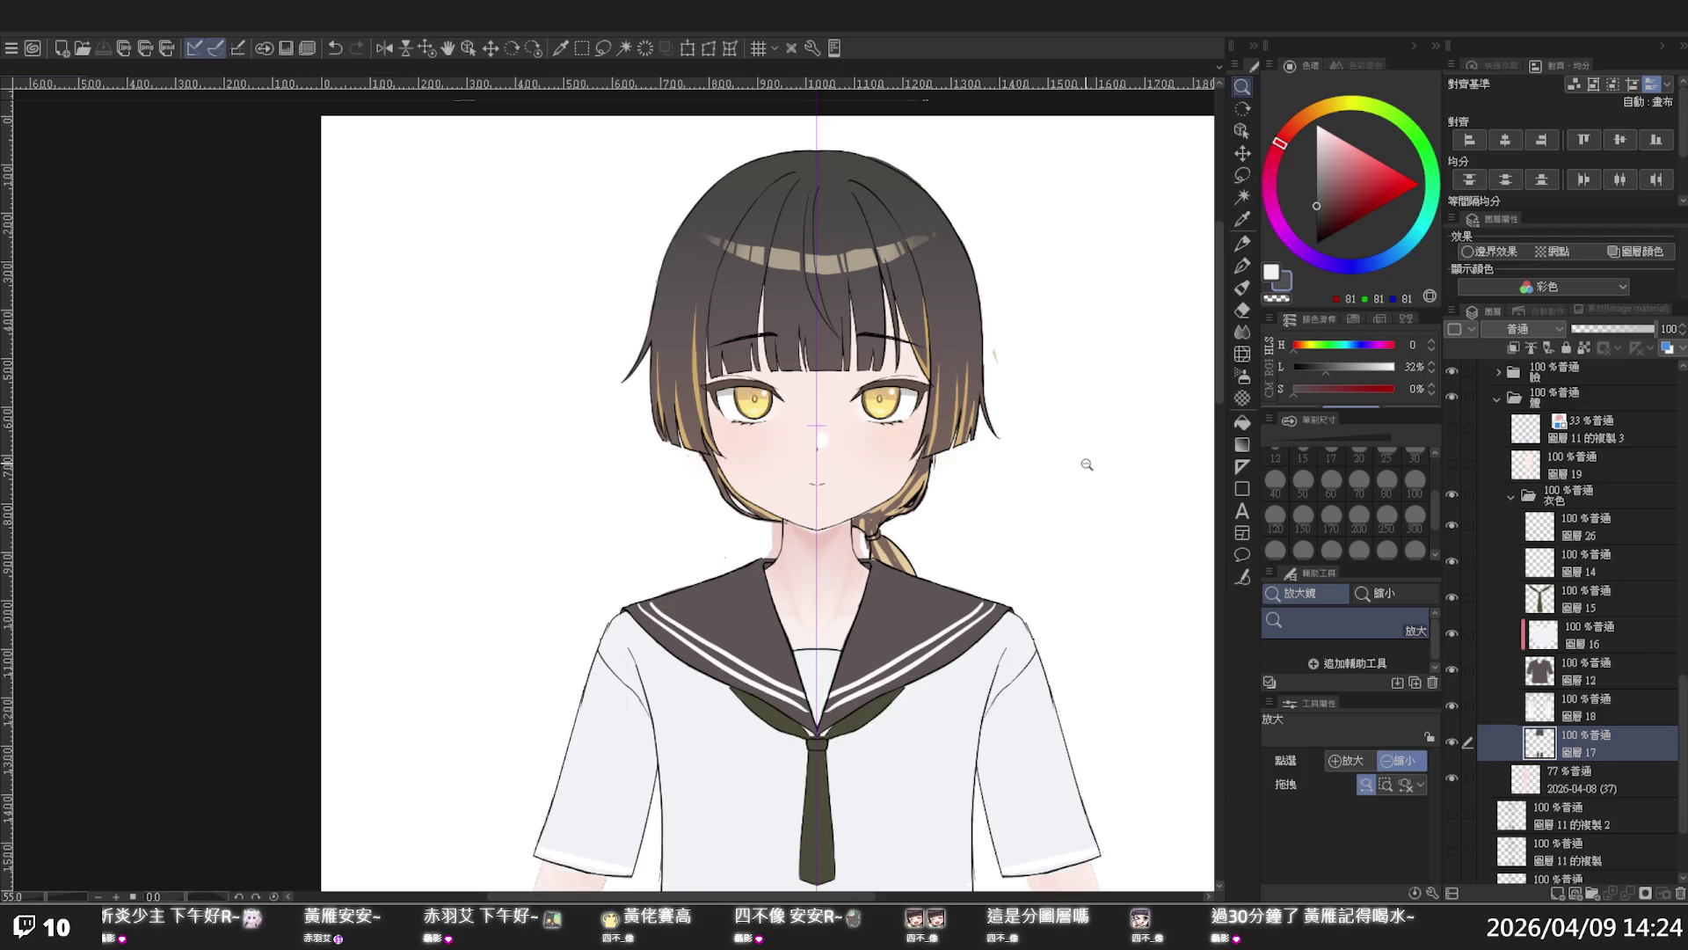
{"action": "scroll", "coordinate": [954, 485], "scroll_direction": "up", "scroll_amount": 1}
{"action": "scroll", "coordinate": [952, 485], "scroll_direction": "up", "scroll_amount": 1}
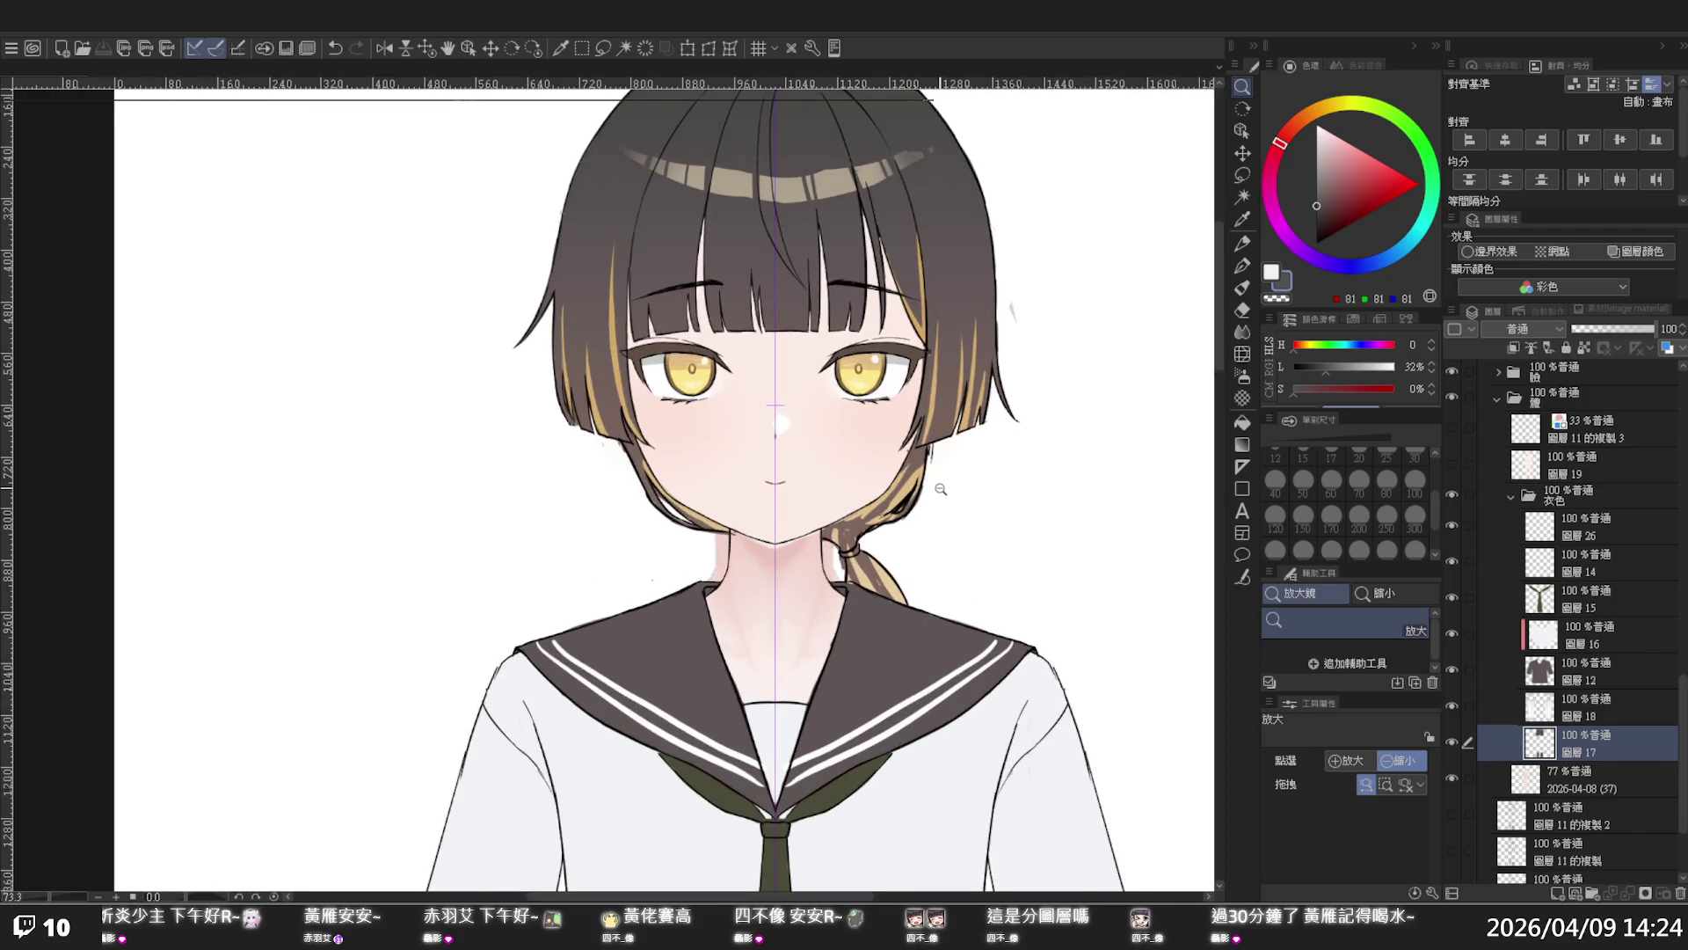
{"action": "scroll", "coordinate": [951, 487], "scroll_direction": "up", "scroll_amount": 1}
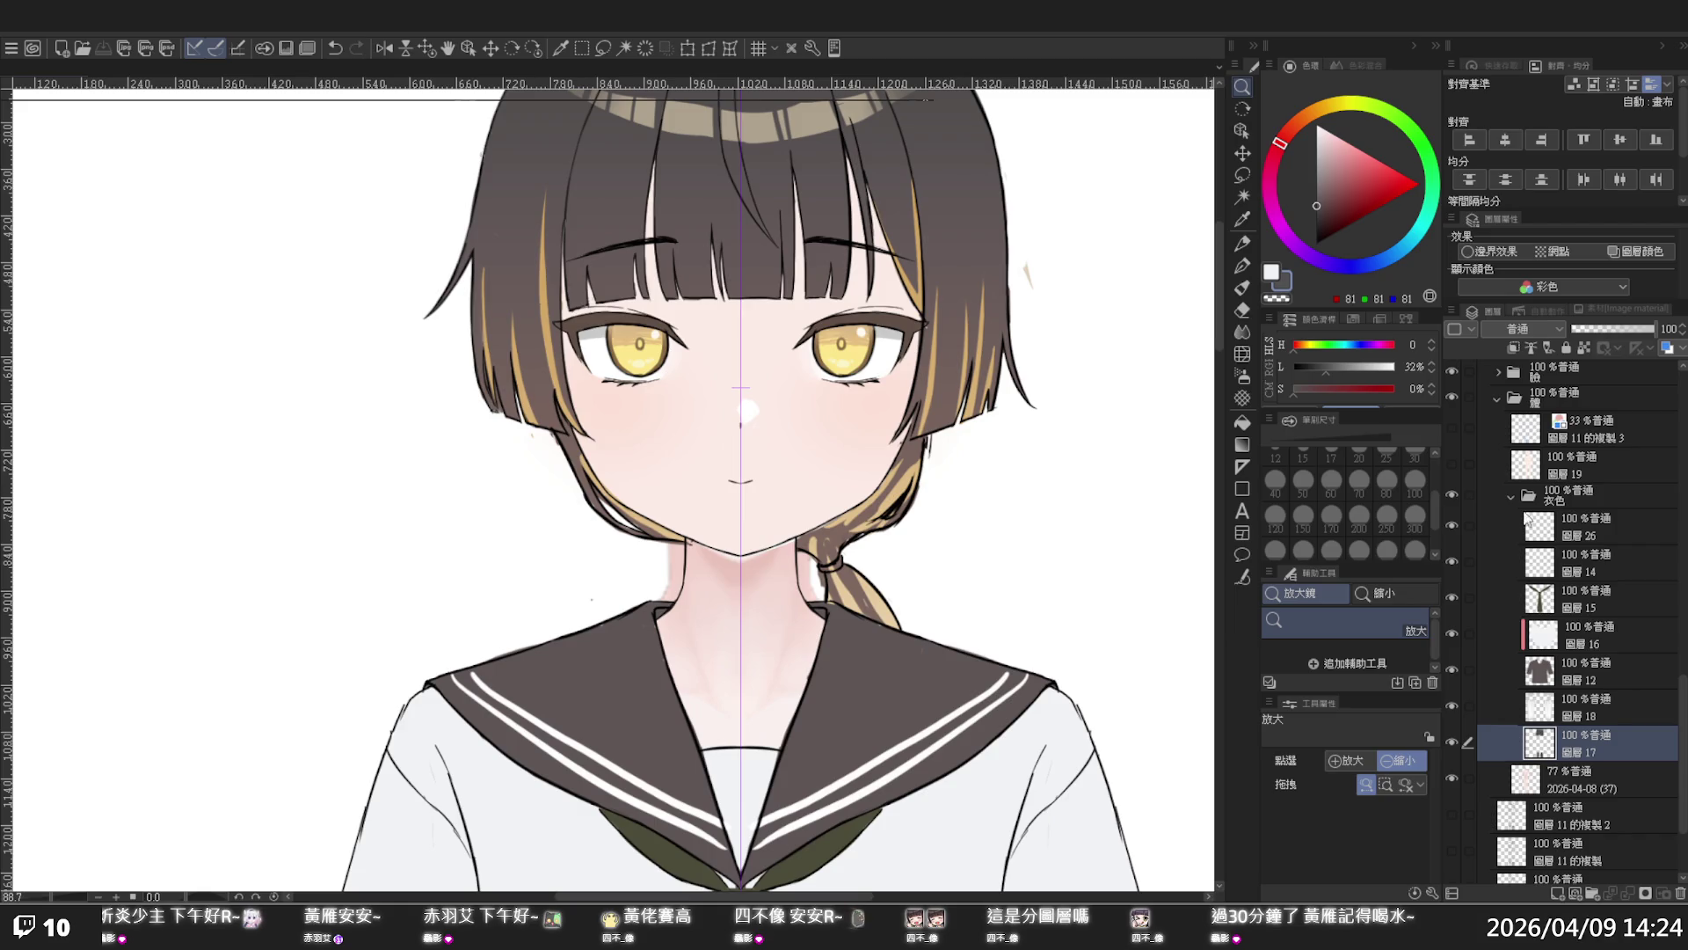
{"action": "scroll", "coordinate": [1586, 635], "scroll_direction": "up", "scroll_amount": 2}
{"action": "scroll", "coordinate": [1586, 635], "scroll_direction": "up", "scroll_amount": 2}
{"action": "scroll", "coordinate": [1586, 634], "scroll_direction": "up", "scroll_amount": 2}
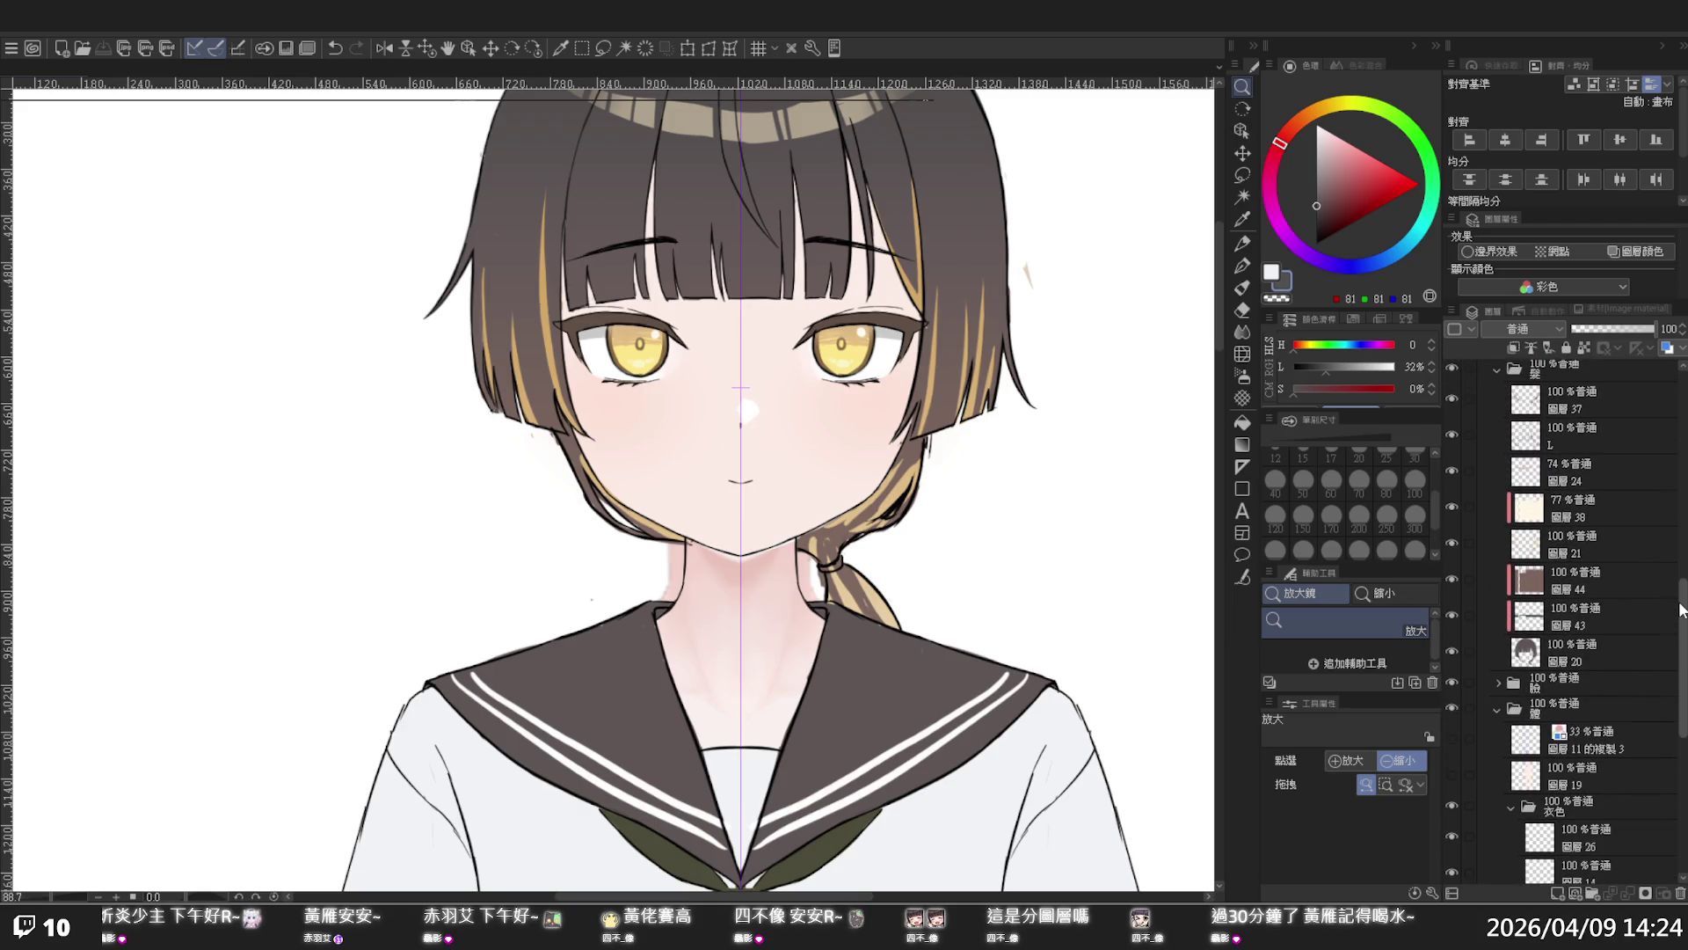
{"action": "scroll", "coordinate": [1586, 635], "scroll_direction": "up", "scroll_amount": 2}
{"action": "left_click", "coordinate": [1492, 671]}
{"action": "left_click", "coordinate": [1452, 664]}
{"action": "left_click", "coordinate": [1452, 665]}
{"action": "key", "text": "p"}
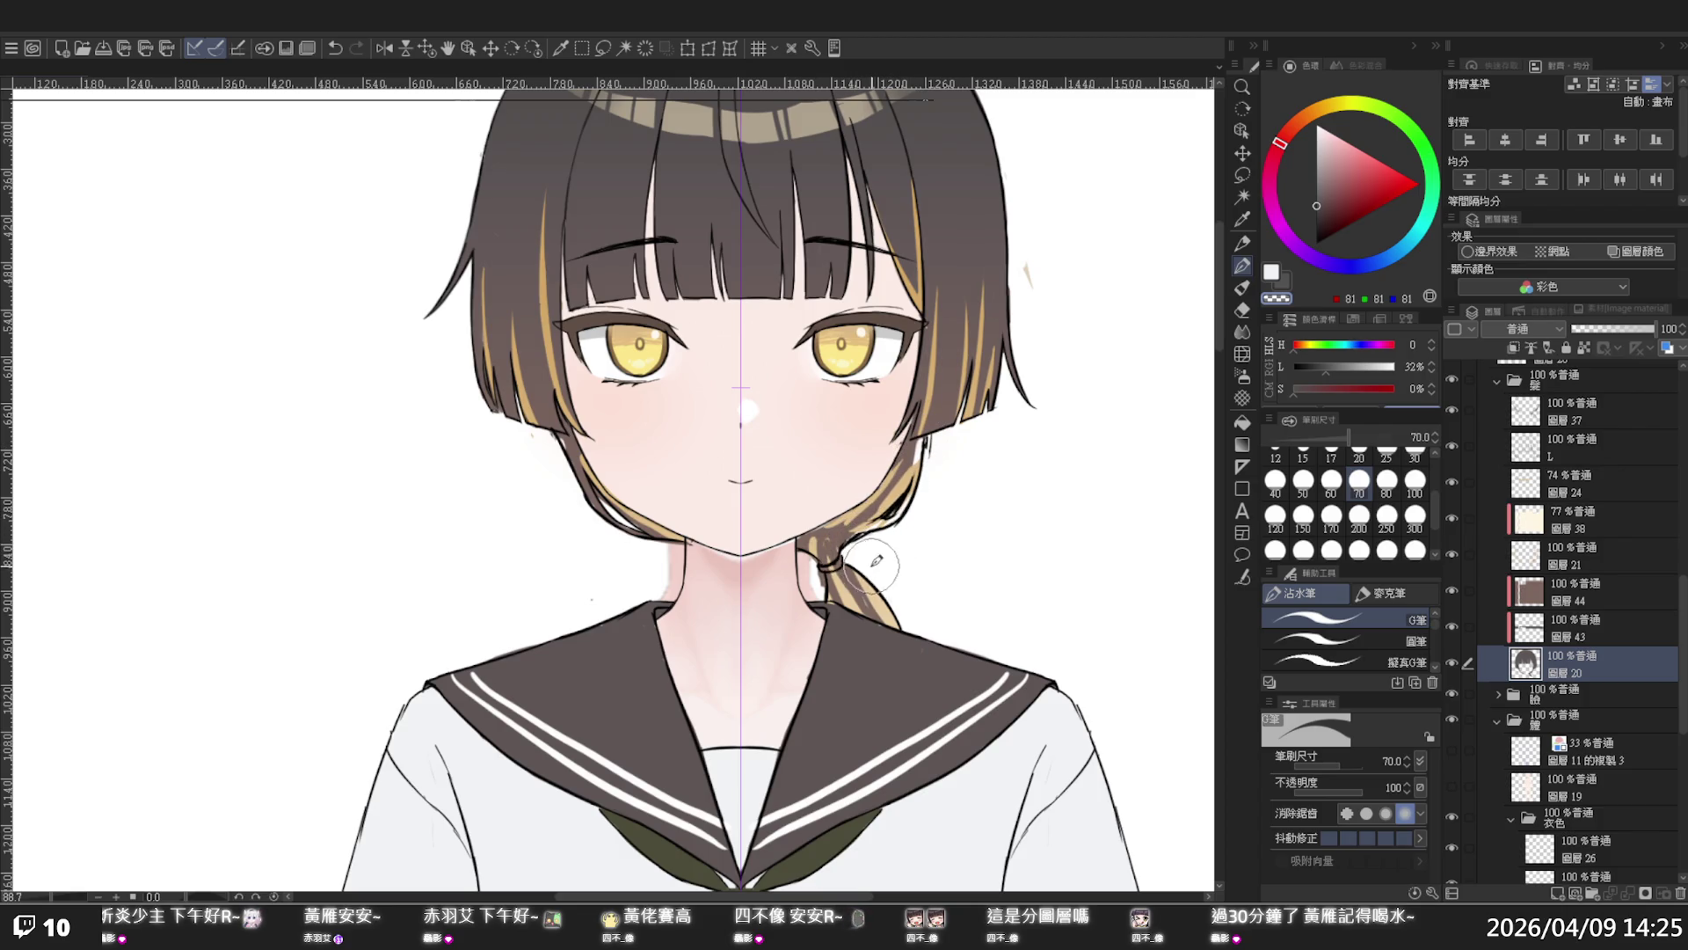
{"action": "left_click", "coordinate": [1569, 548]}
{"action": "left_click", "coordinate": [1453, 554]}
{"action": "left_click", "coordinate": [1452, 554]}
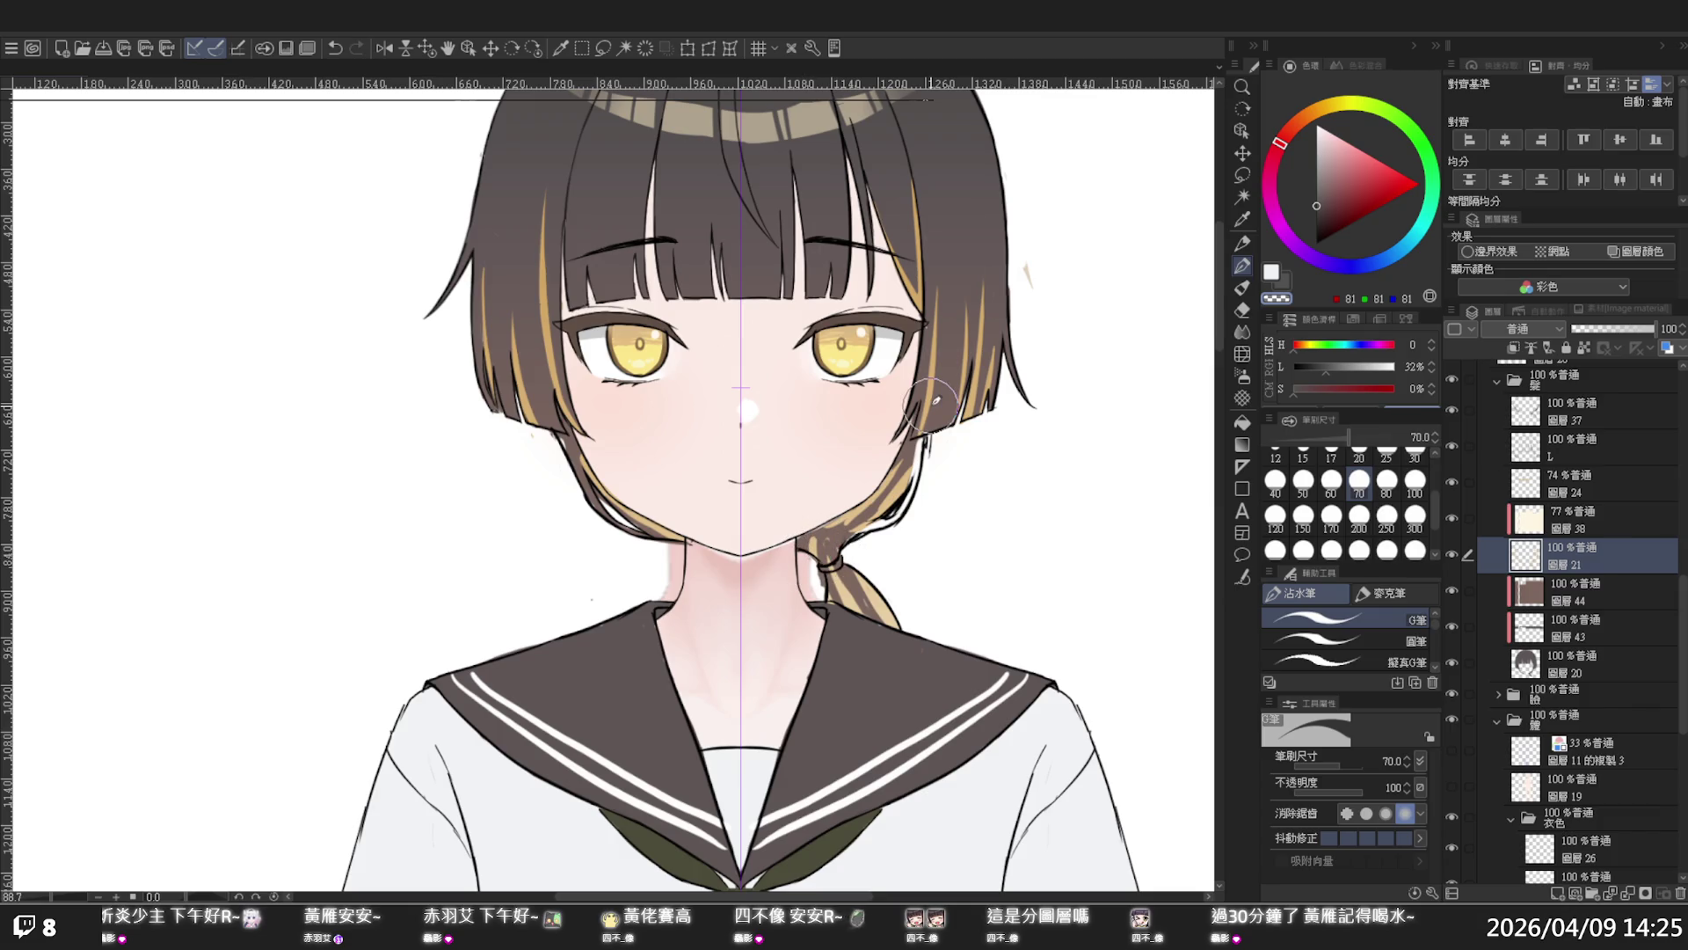
{"action": "key", "text": "ctrl+alt+space"}
{"action": "left_click", "coordinate": [1085, 501]}
{"action": "mouse_move", "coordinate": [1085, 500]}
{"action": "left_mouse_down"}
{"action": "mouse_move", "coordinate": [1061, 508]}
{"action": "mouse_move", "coordinate": [1099, 504]}
{"action": "left_mouse_up"}
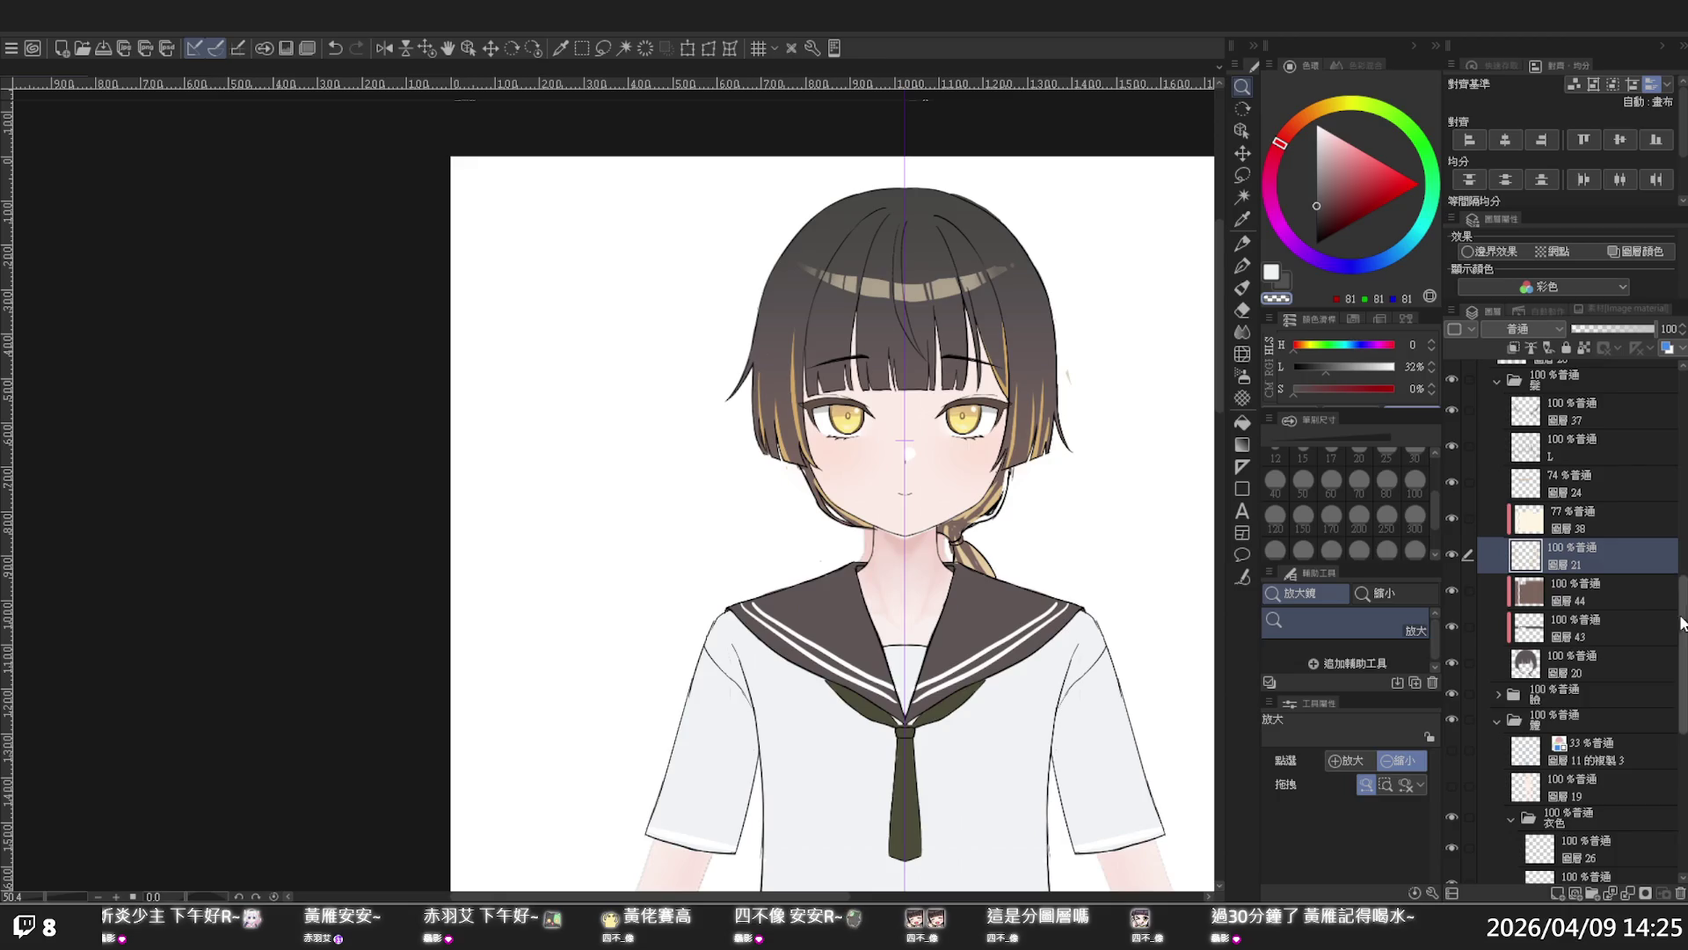
- On the 77% shading layer, paint white over the grey shading beside the hair tie
{"action": "scroll", "coordinate": [1657, 607], "scroll_direction": "down", "scroll_amount": 5}
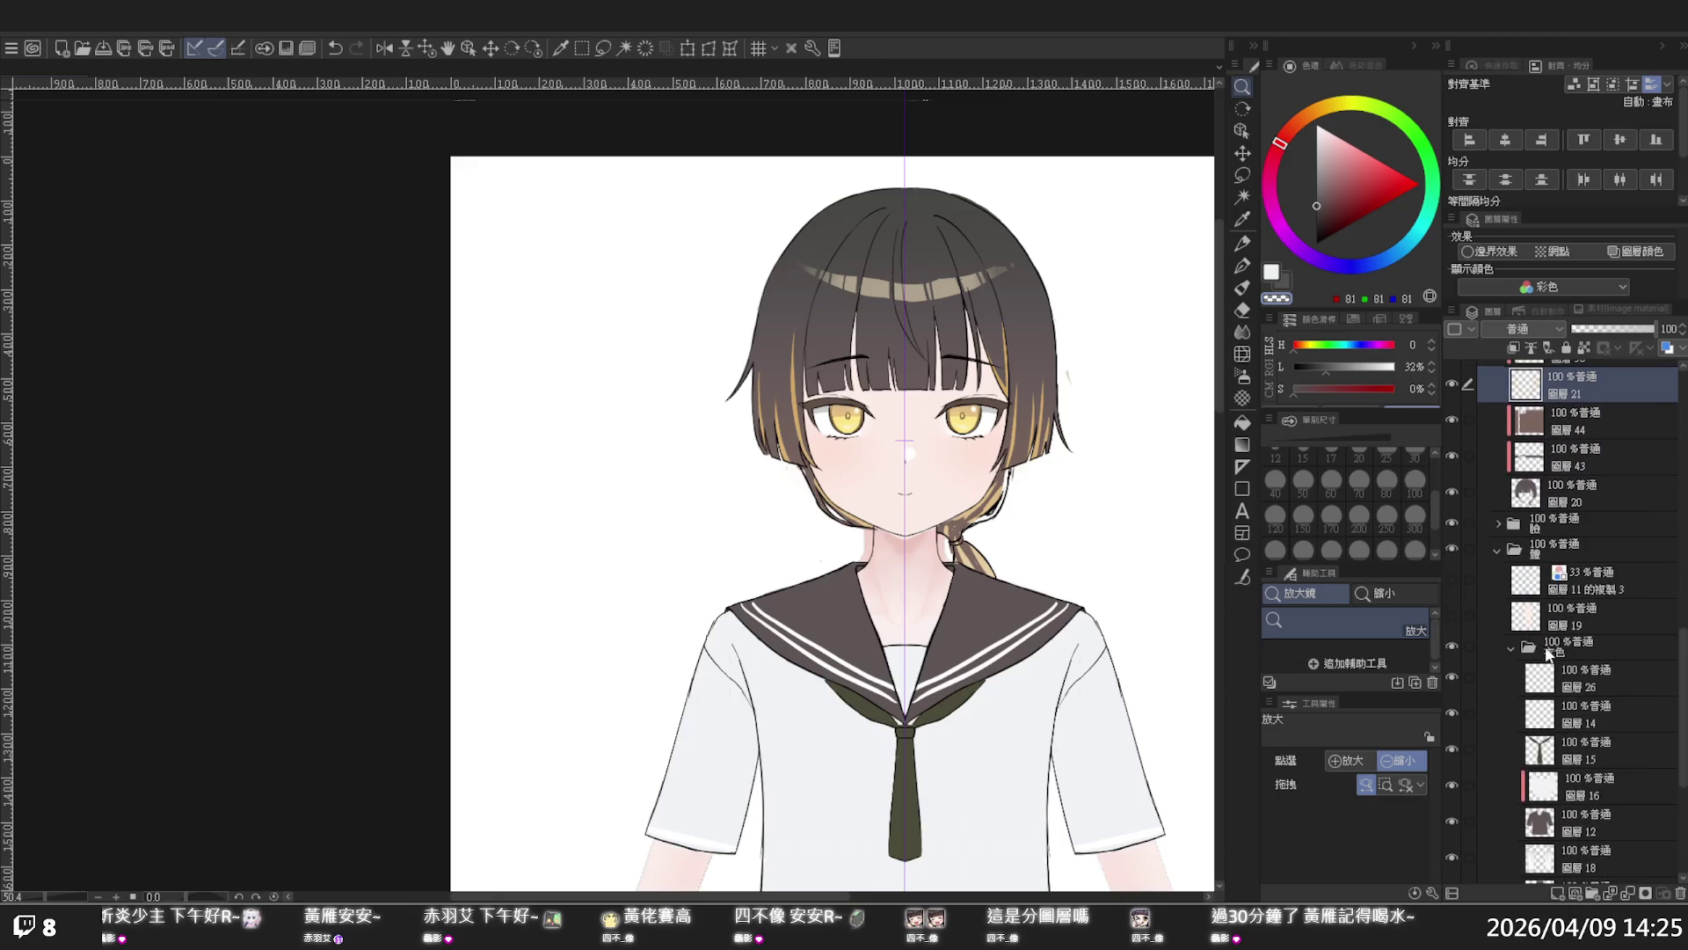
{"action": "scroll", "coordinate": [1657, 676], "scroll_direction": "down", "scroll_amount": 5}
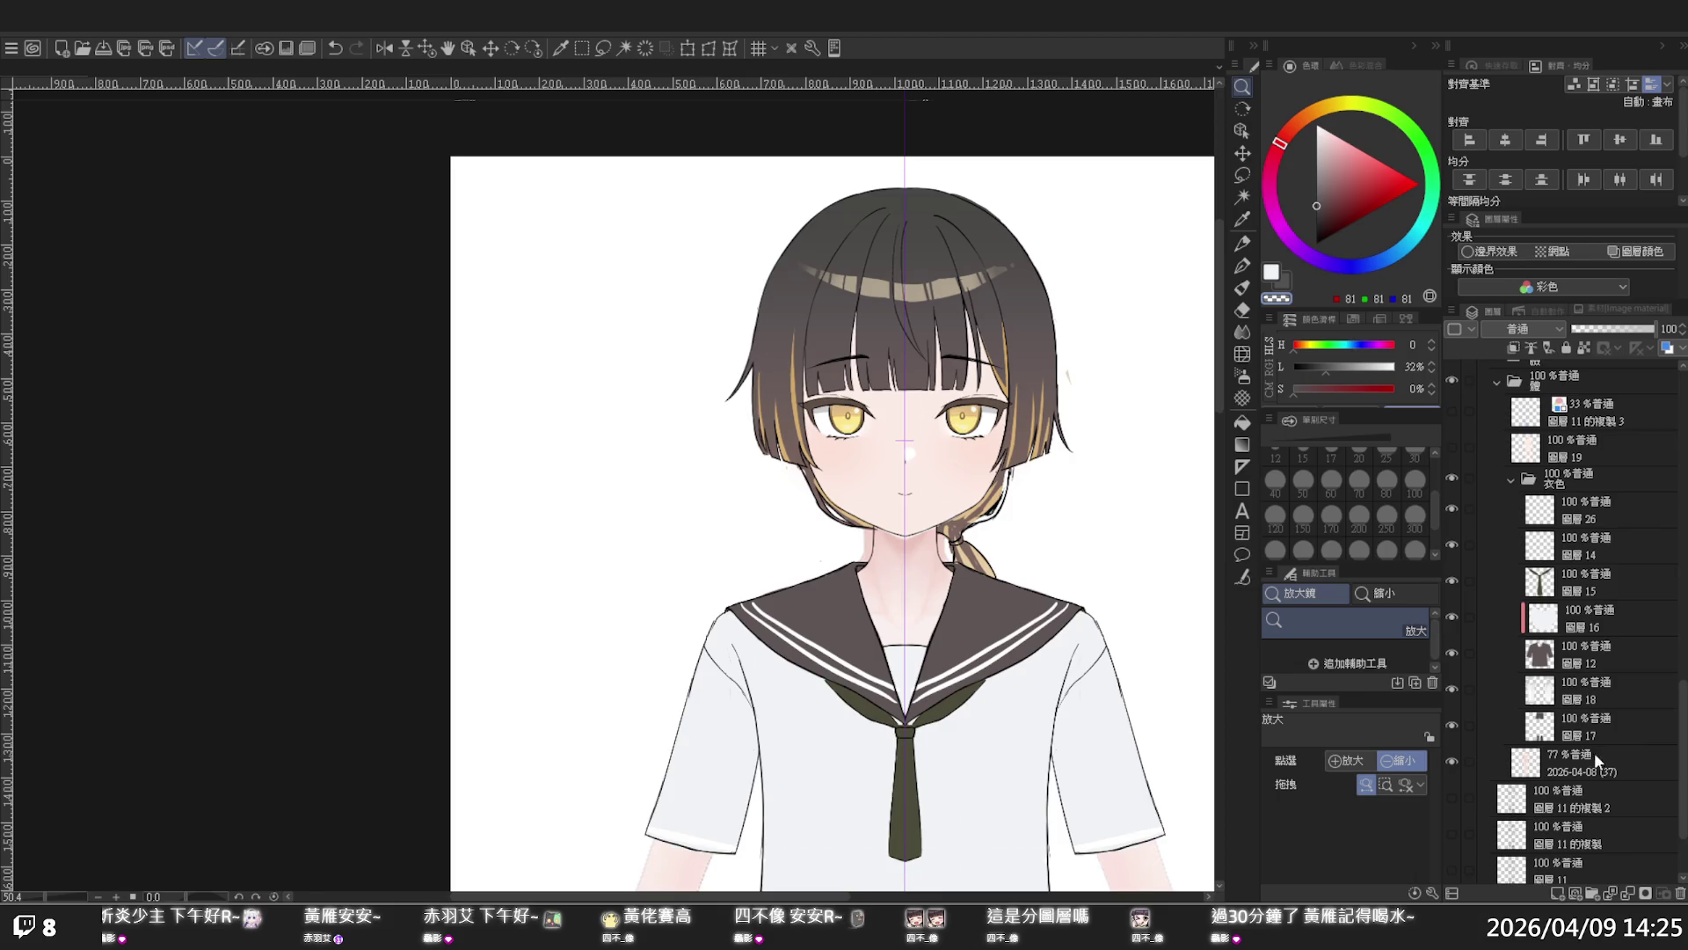
{"action": "left_click", "coordinate": [1467, 748]}
{"action": "left_click", "coordinate": [1452, 760]}
{"action": "left_click", "coordinate": [1456, 762]}
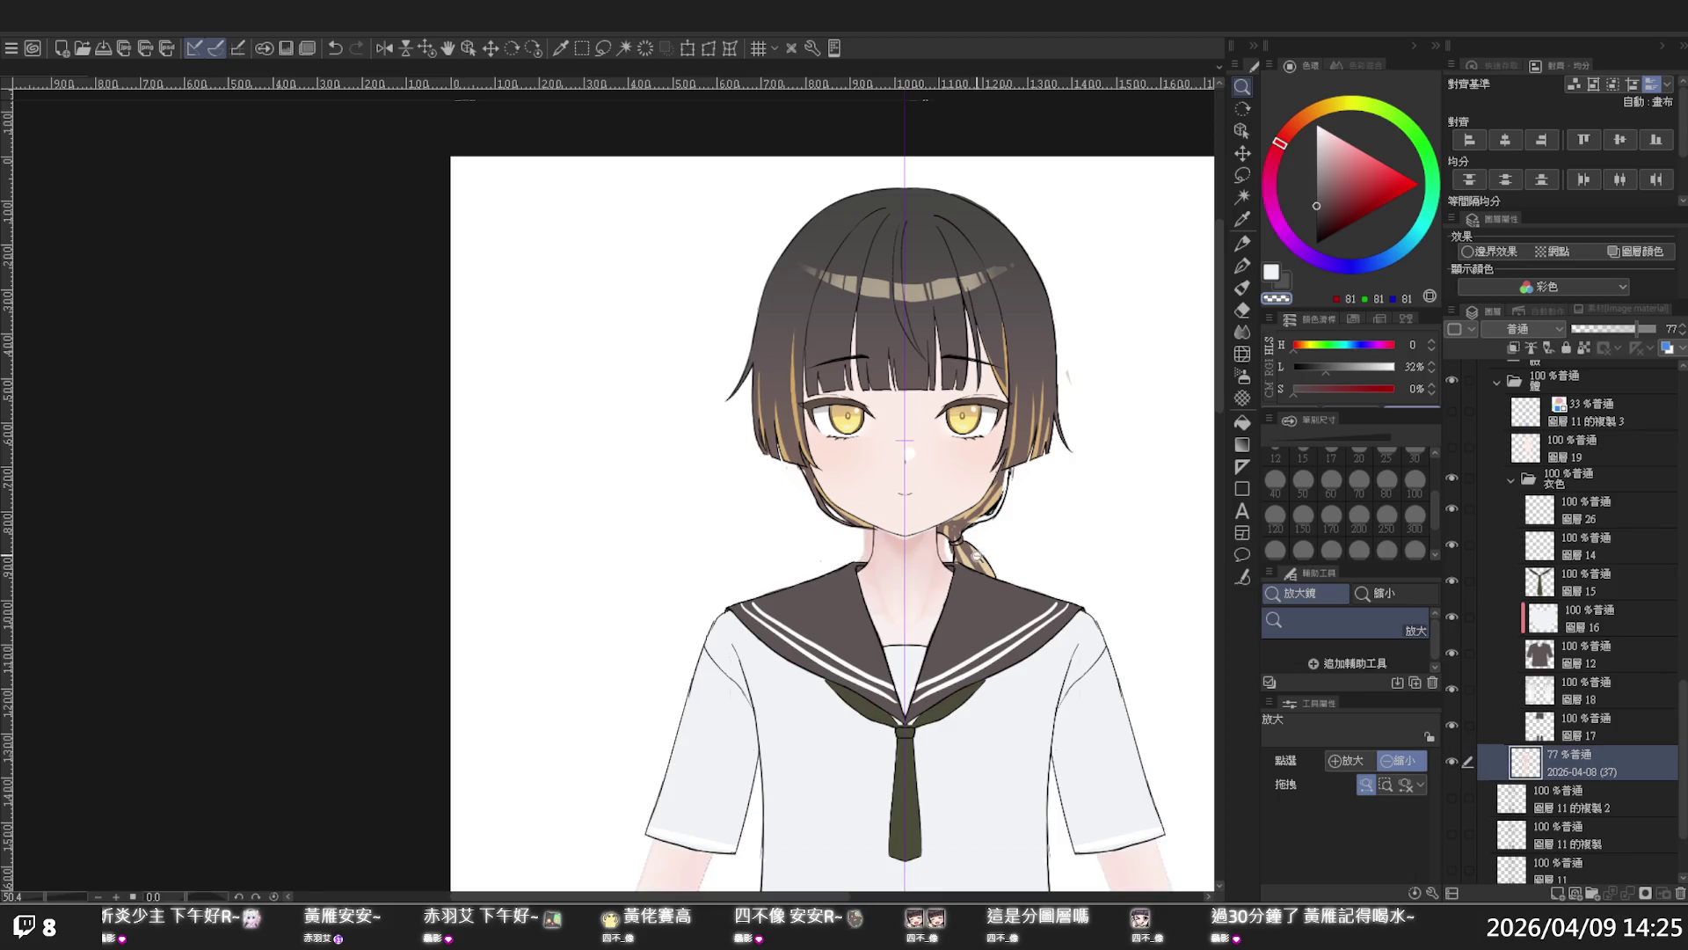
{"action": "left_click", "coordinate": [976, 557]}
{"action": "key", "text": "p"}
{"action": "mouse_move", "coordinate": [954, 479]}
{"action": "left_mouse_down"}
{"action": "mouse_move", "coordinate": [935, 471]}
{"action": "mouse_move", "coordinate": [954, 532]}
{"action": "mouse_move", "coordinate": [937, 466]}
{"action": "mouse_move", "coordinate": [963, 562]}
{"action": "mouse_move", "coordinate": [945, 466]}
{"action": "mouse_move", "coordinate": [993, 552]}
{"action": "left_mouse_up"}
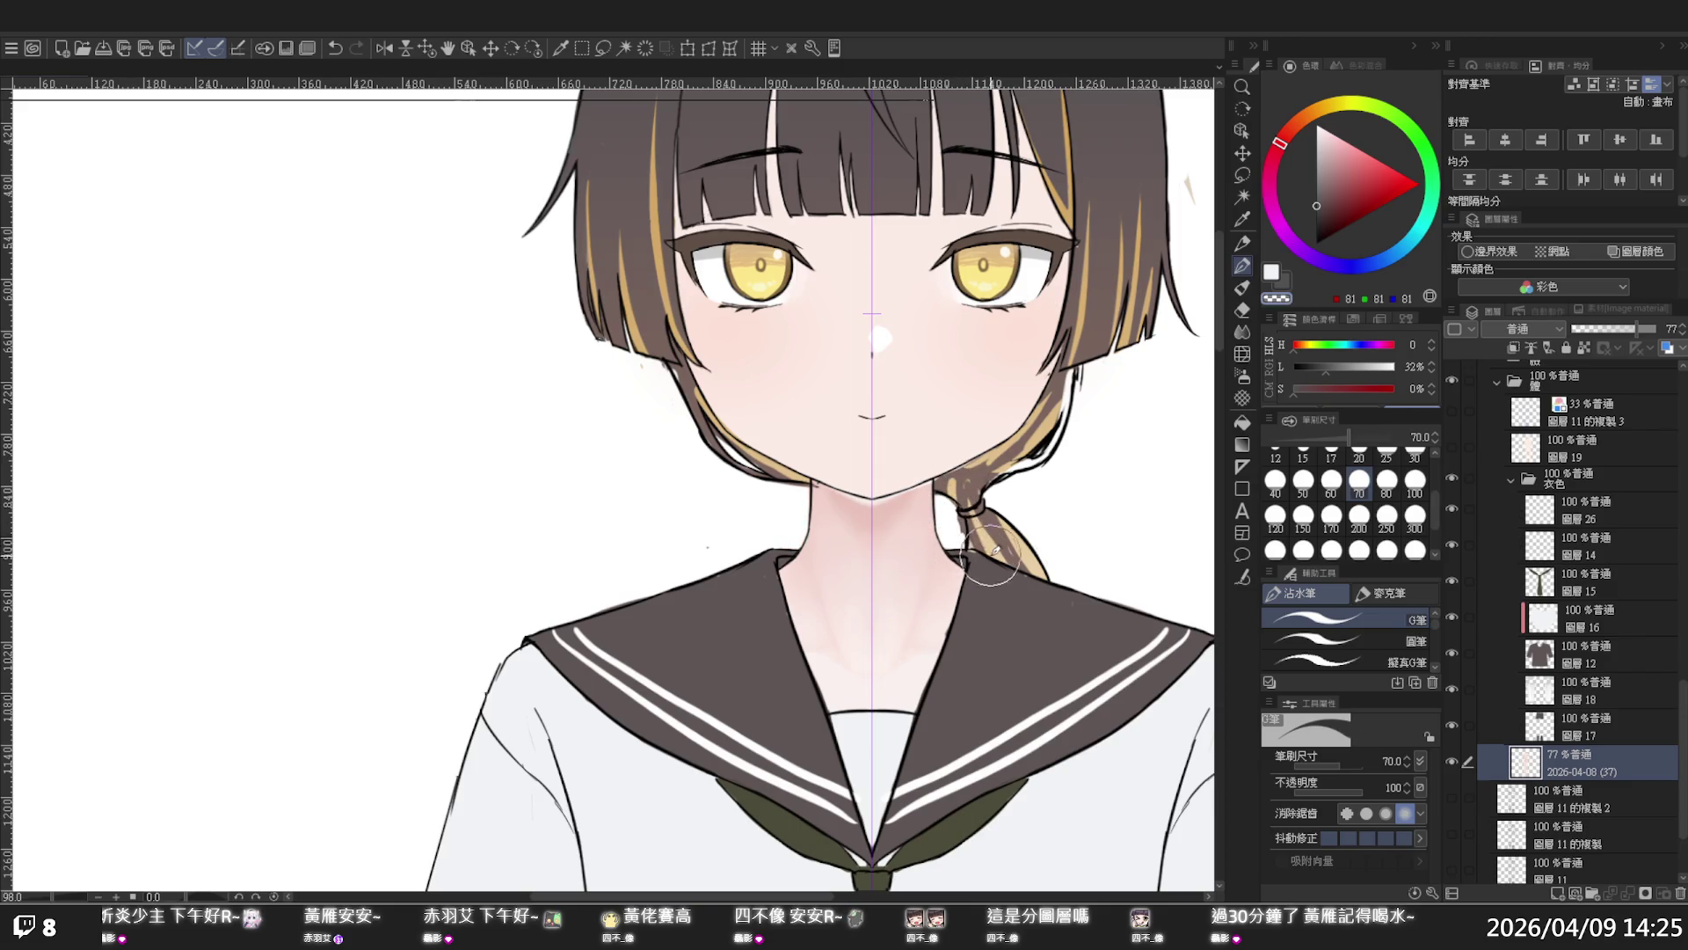
- Zoom out to see more of the character
{"action": "key", "text": "/"}
{"action": "left_click", "coordinate": [1043, 497], "text": "alt"}
{"action": "mouse_move", "coordinate": [1089, 484]}
{"action": "left_mouse_down"}
{"action": "mouse_move", "coordinate": [1027, 470]}
{"action": "mouse_move", "coordinate": [1056, 510]}
{"action": "mouse_move", "coordinate": [1020, 513]}
{"action": "mouse_move", "coordinate": [1076, 565]}
{"action": "left_mouse_up"}
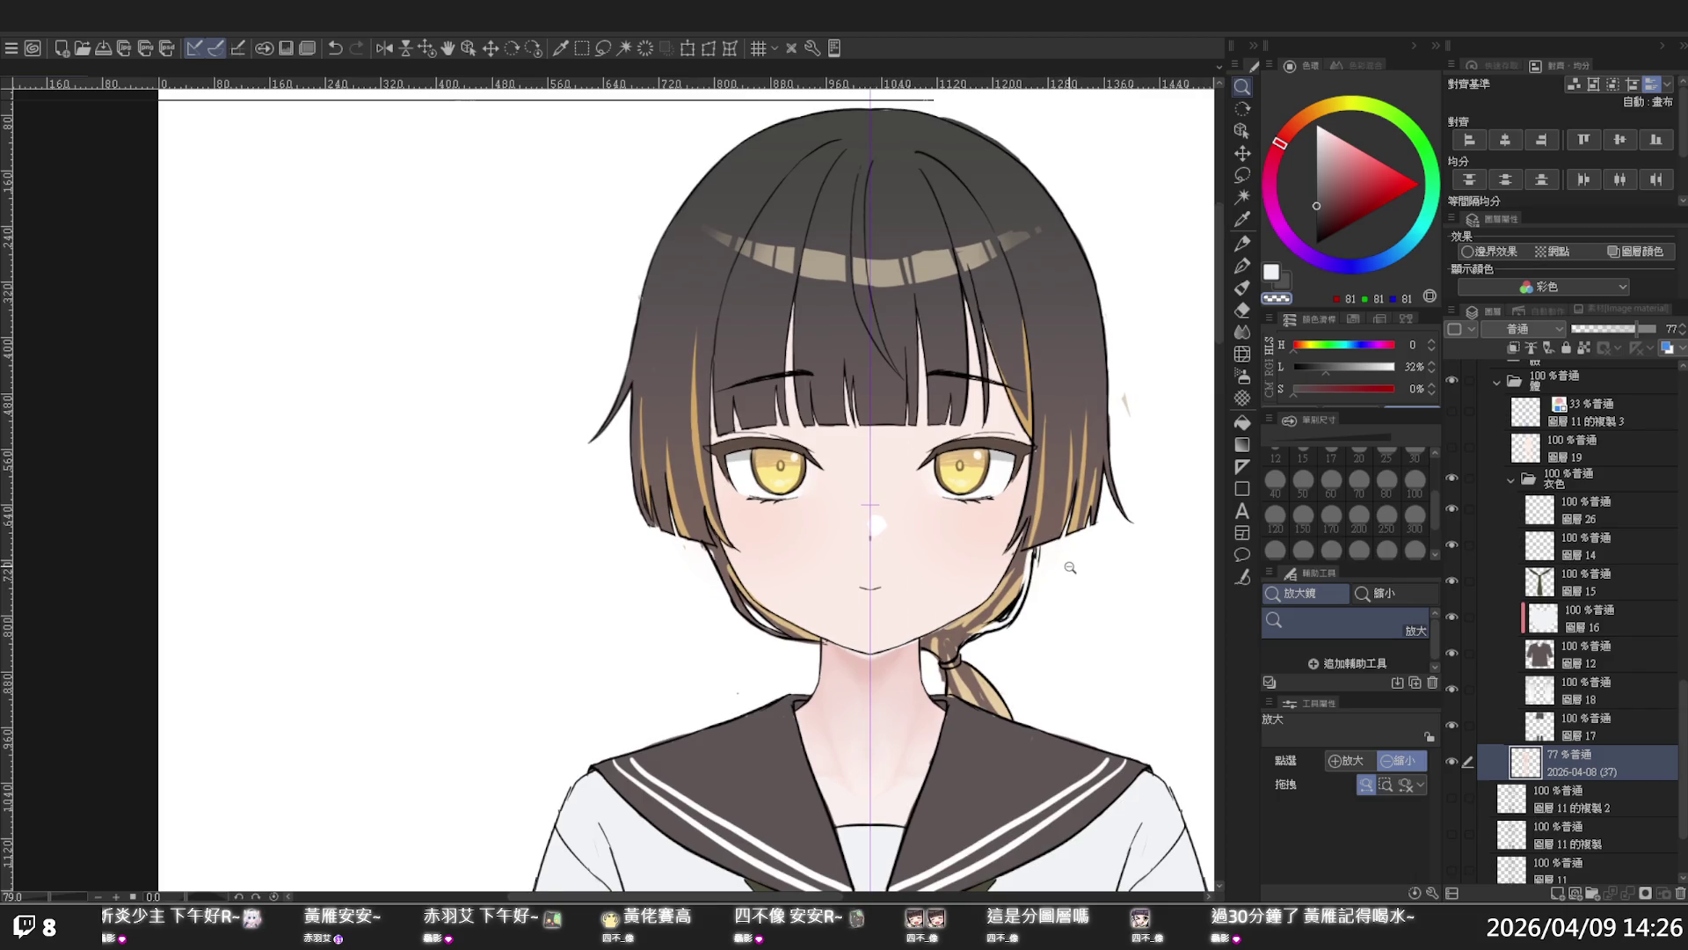
{"action": "left_click", "coordinate": [1070, 567]}
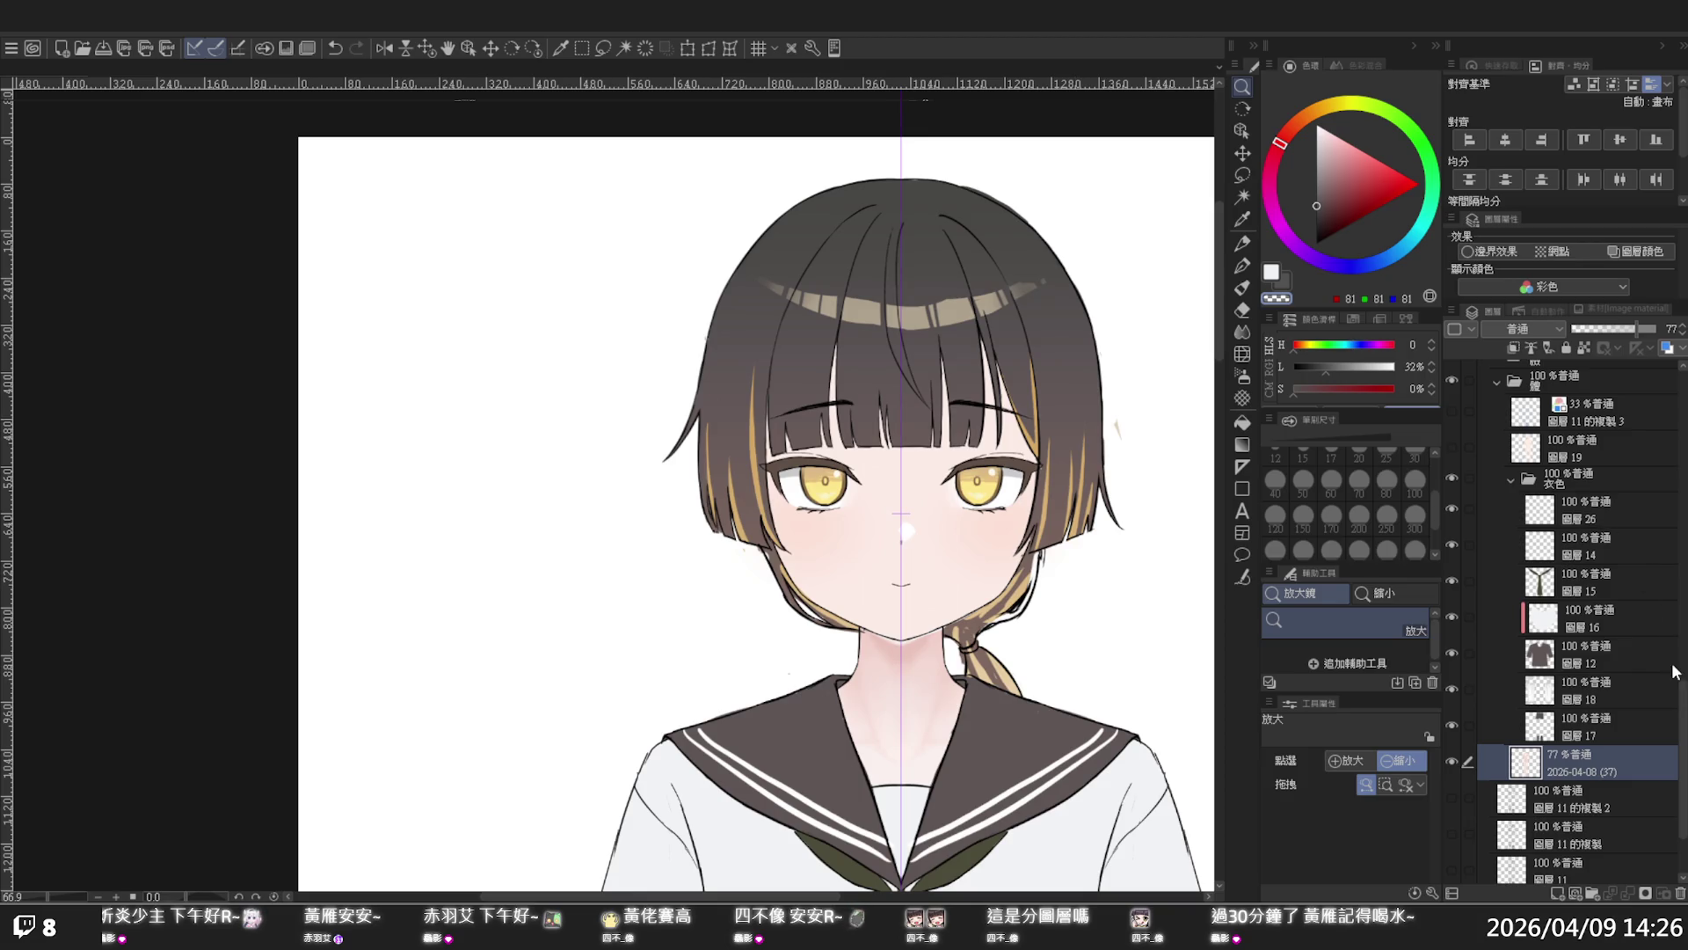
{"action": "left_click_drag", "start_coordinate": [1675, 673], "coordinate": [1675, 527]}
- Toggle hair layer L, the 74% highlight layer and layer 37 to see what each holds
{"action": "left_click", "coordinate": [1595, 577]}
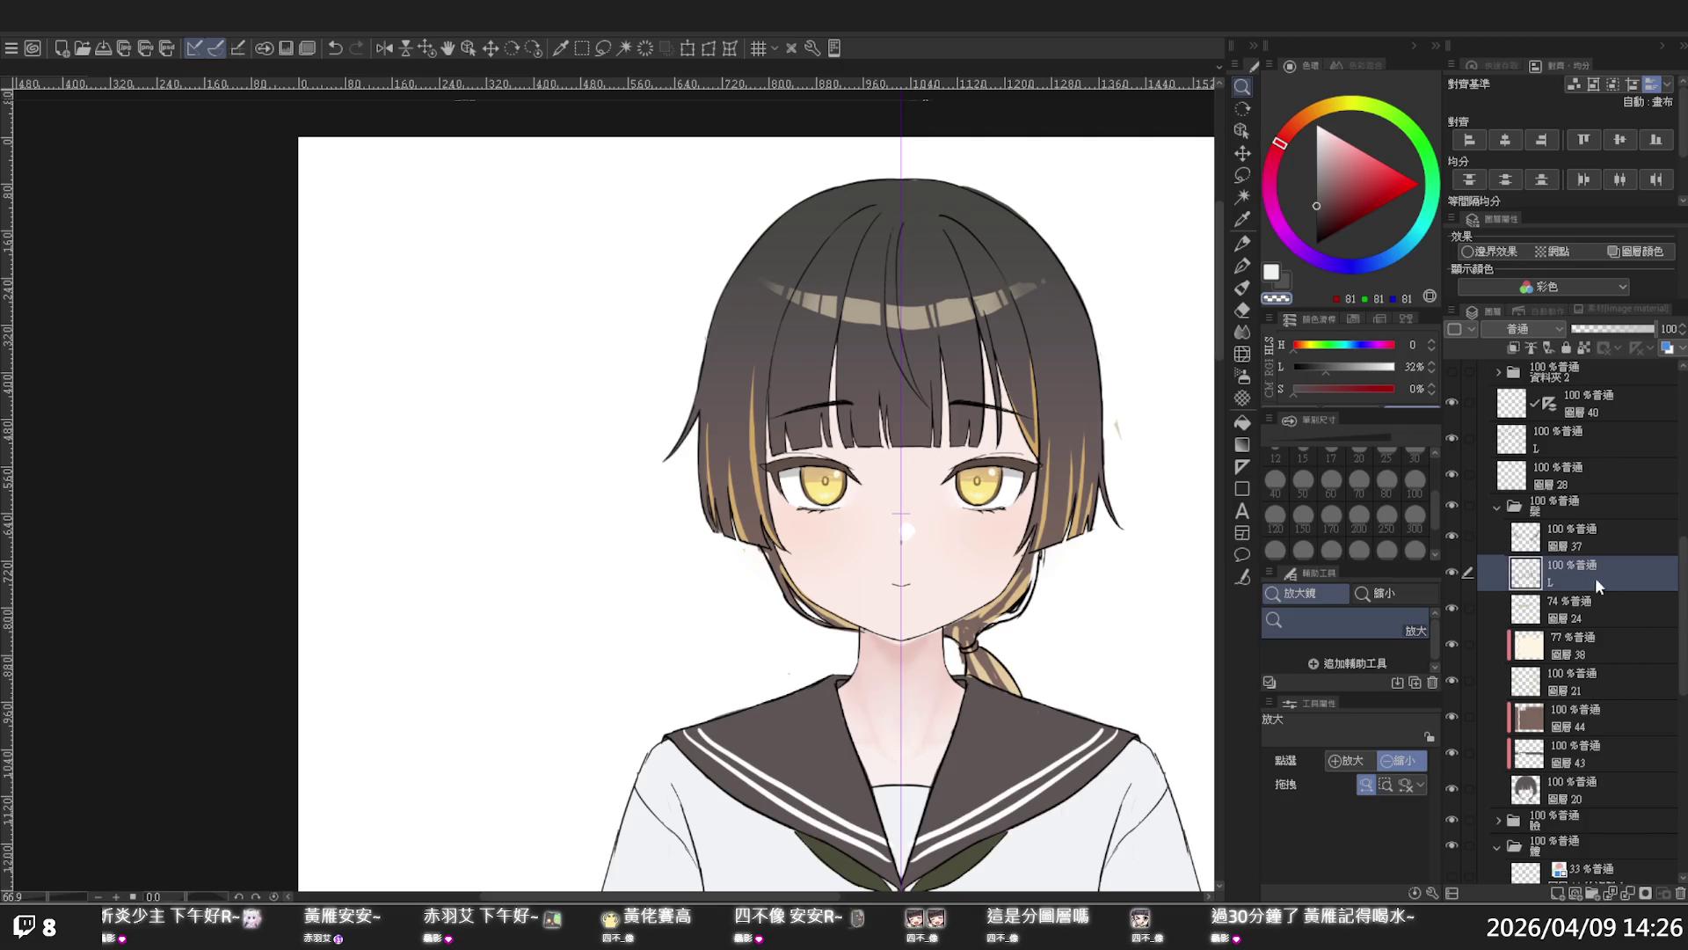
{"action": "left_click", "coordinate": [1456, 574]}
{"action": "left_click", "coordinate": [1457, 573]}
{"action": "left_click", "coordinate": [1452, 438]}
{"action": "left_click", "coordinate": [1453, 438]}
{"action": "left_click", "coordinate": [1543, 613]}
{"action": "left_click", "coordinate": [1452, 608]}
{"action": "left_click", "coordinate": [1451, 607]}
{"action": "left_click", "coordinate": [1452, 534]}
{"action": "left_click", "coordinate": [1453, 535]}
- On hair layer 37, paint white over the dangling earrings and the outer hair edge
{"action": "left_click", "coordinate": [1535, 525]}
{"action": "scroll", "coordinate": [1042, 598], "scroll_direction": "up", "scroll_amount": 4}
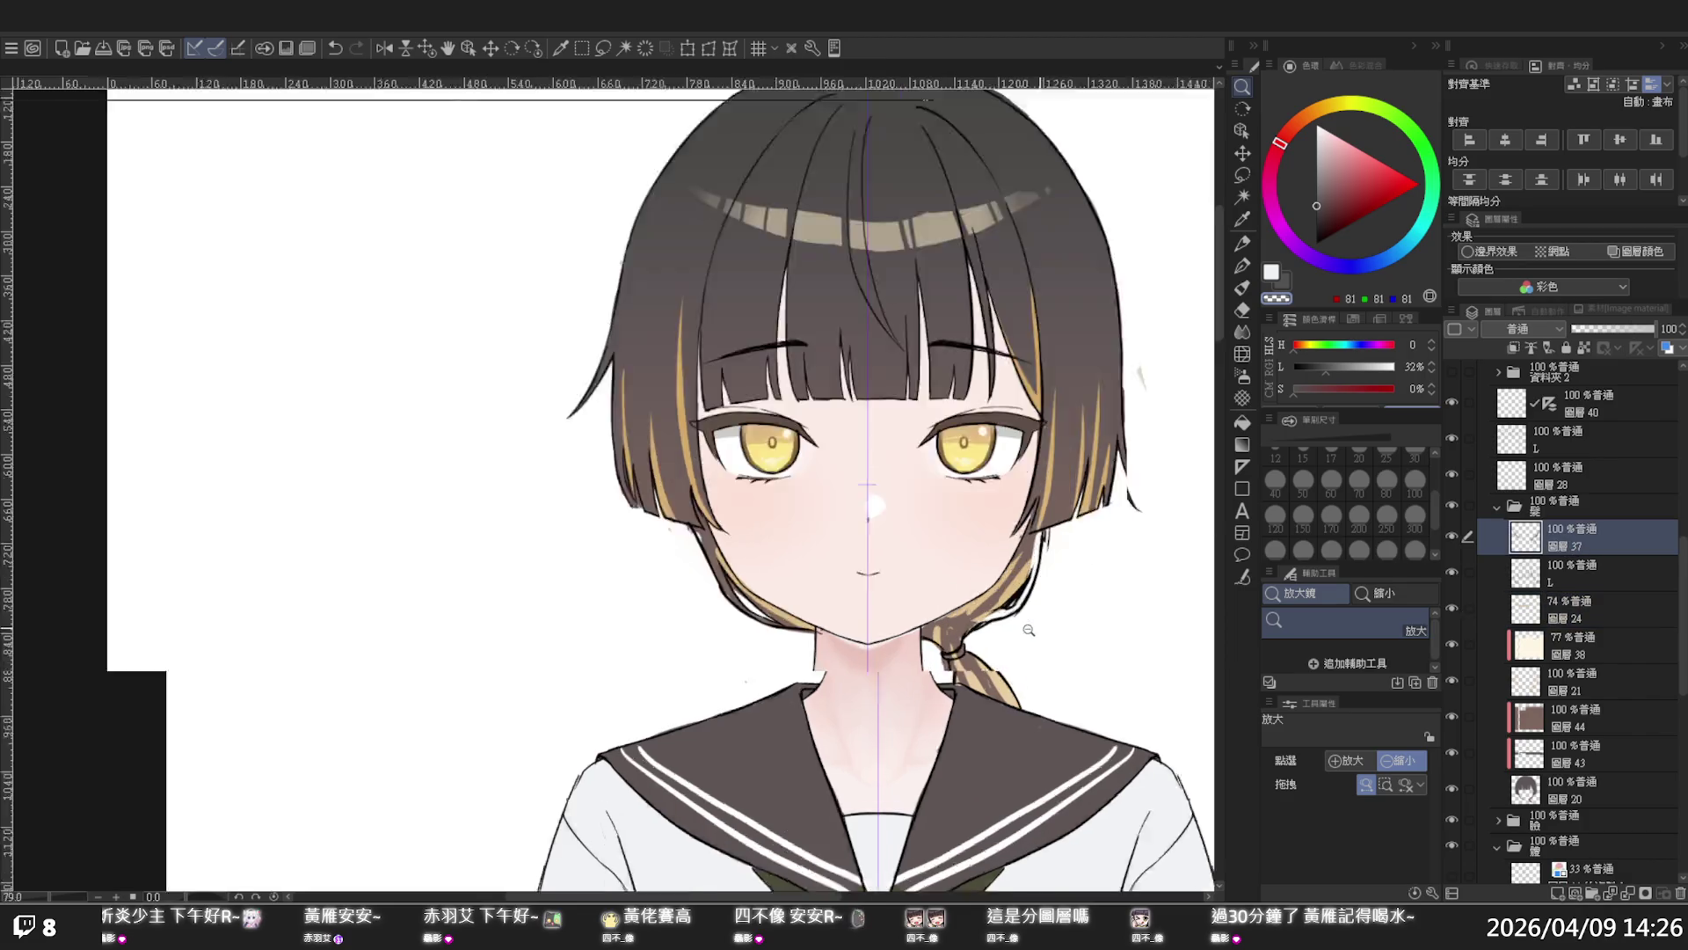
{"action": "key", "text": "p"}
{"action": "mouse_move", "coordinate": [1072, 453]}
{"action": "left_mouse_down"}
{"action": "mouse_move", "coordinate": [1093, 471]}
{"action": "mouse_move", "coordinate": [1093, 452]}
{"action": "mouse_move", "coordinate": [1138, 429]}
{"action": "left_mouse_up"}
{"action": "left_click", "coordinate": [1139, 427], "text": "alt"}
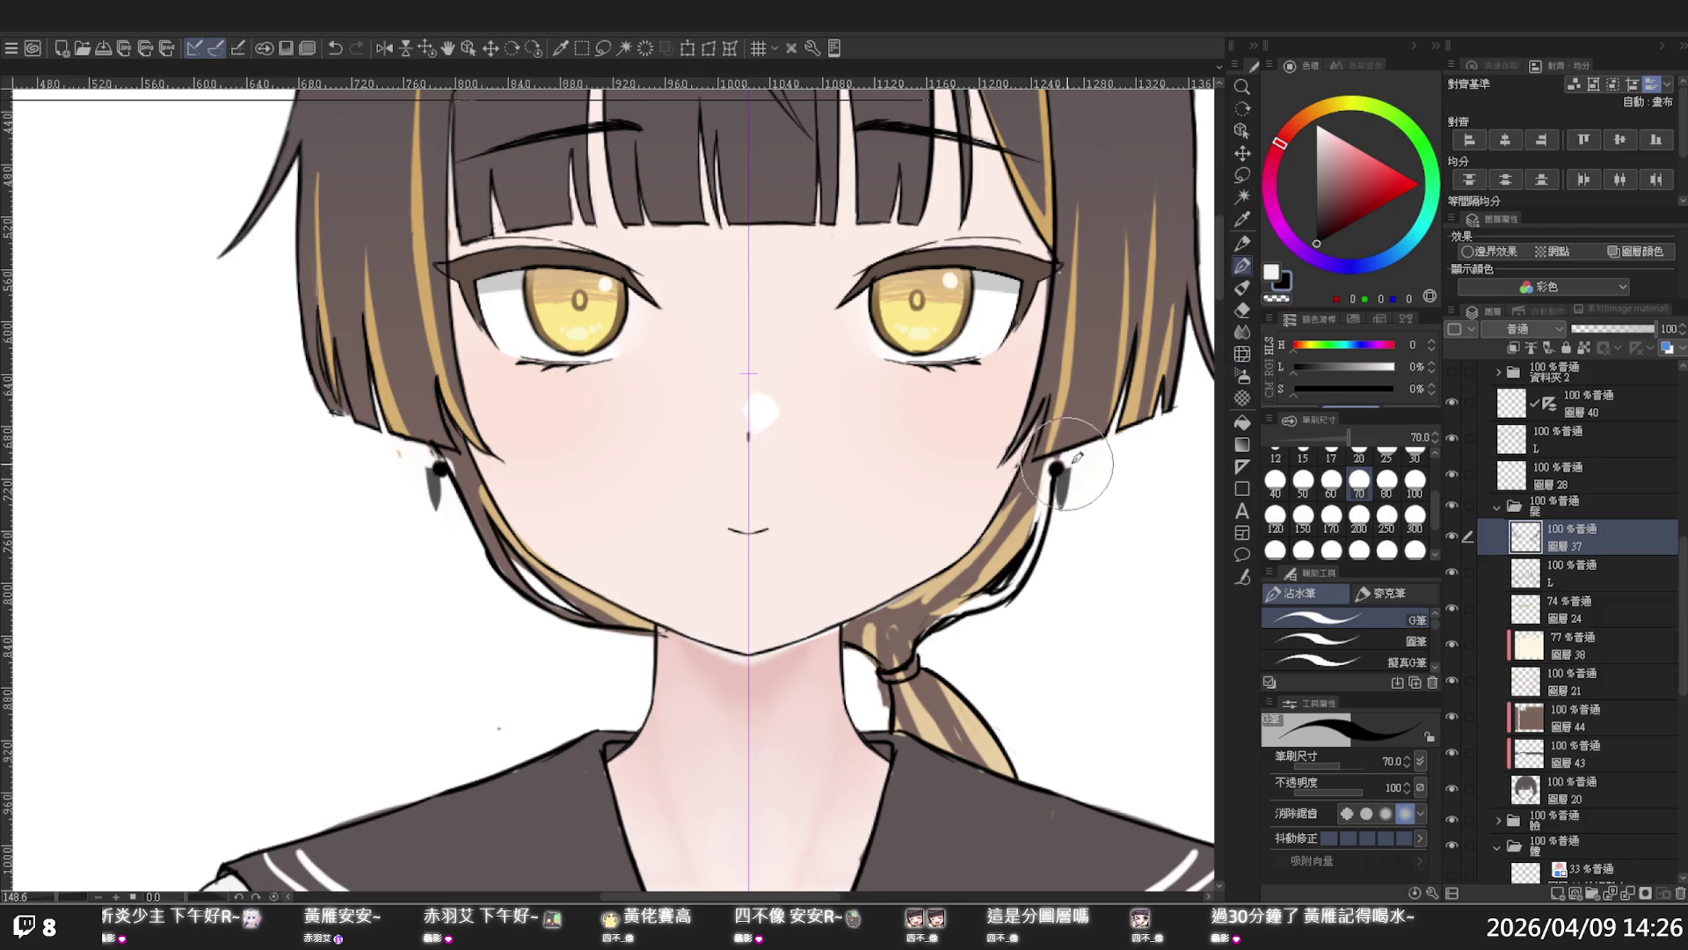
{"action": "key", "text": "x"}
{"action": "mouse_move", "coordinate": [1073, 463]}
{"action": "left_mouse_down"}
{"action": "mouse_move", "coordinate": [1059, 536]}
{"action": "mouse_move", "coordinate": [998, 582]}
{"action": "mouse_move", "coordinate": [923, 603]}
{"action": "mouse_move", "coordinate": [914, 635]}
{"action": "mouse_move", "coordinate": [949, 607]}
{"action": "left_mouse_up"}
{"action": "mouse_move", "coordinate": [1061, 519]}
{"action": "left_mouse_down"}
{"action": "mouse_move", "coordinate": [1059, 468]}
{"action": "mouse_move", "coordinate": [1059, 527]}
{"action": "mouse_move", "coordinate": [1018, 595]}
{"action": "left_mouse_up"}
- Switch to black at brush size 20 and redraw the outer hair outline down to the ponytail
{"action": "key", "text": "c"}
{"action": "key", "text": "bracketleft"}
{"action": "key", "text": "bracketleft"}
{"action": "key", "text": "bracketleft"}
{"action": "key", "text": "ctrl+z"}
{"action": "mouse_move", "coordinate": [1058, 447]}
{"action": "left_mouse_down"}
{"action": "mouse_move", "coordinate": [1020, 571]}
{"action": "mouse_move", "coordinate": [1027, 508]}
{"action": "mouse_move", "coordinate": [1017, 560]}
{"action": "mouse_move", "coordinate": [954, 605]}
{"action": "left_mouse_up"}
{"action": "key", "text": "ctrl+z"}
{"action": "left_click_drag", "start_coordinate": [1027, 553], "coordinate": [936, 622]}
{"action": "key", "text": "ctrl+z"}
{"action": "left_click_drag", "start_coordinate": [1026, 543], "coordinate": [902, 662]}
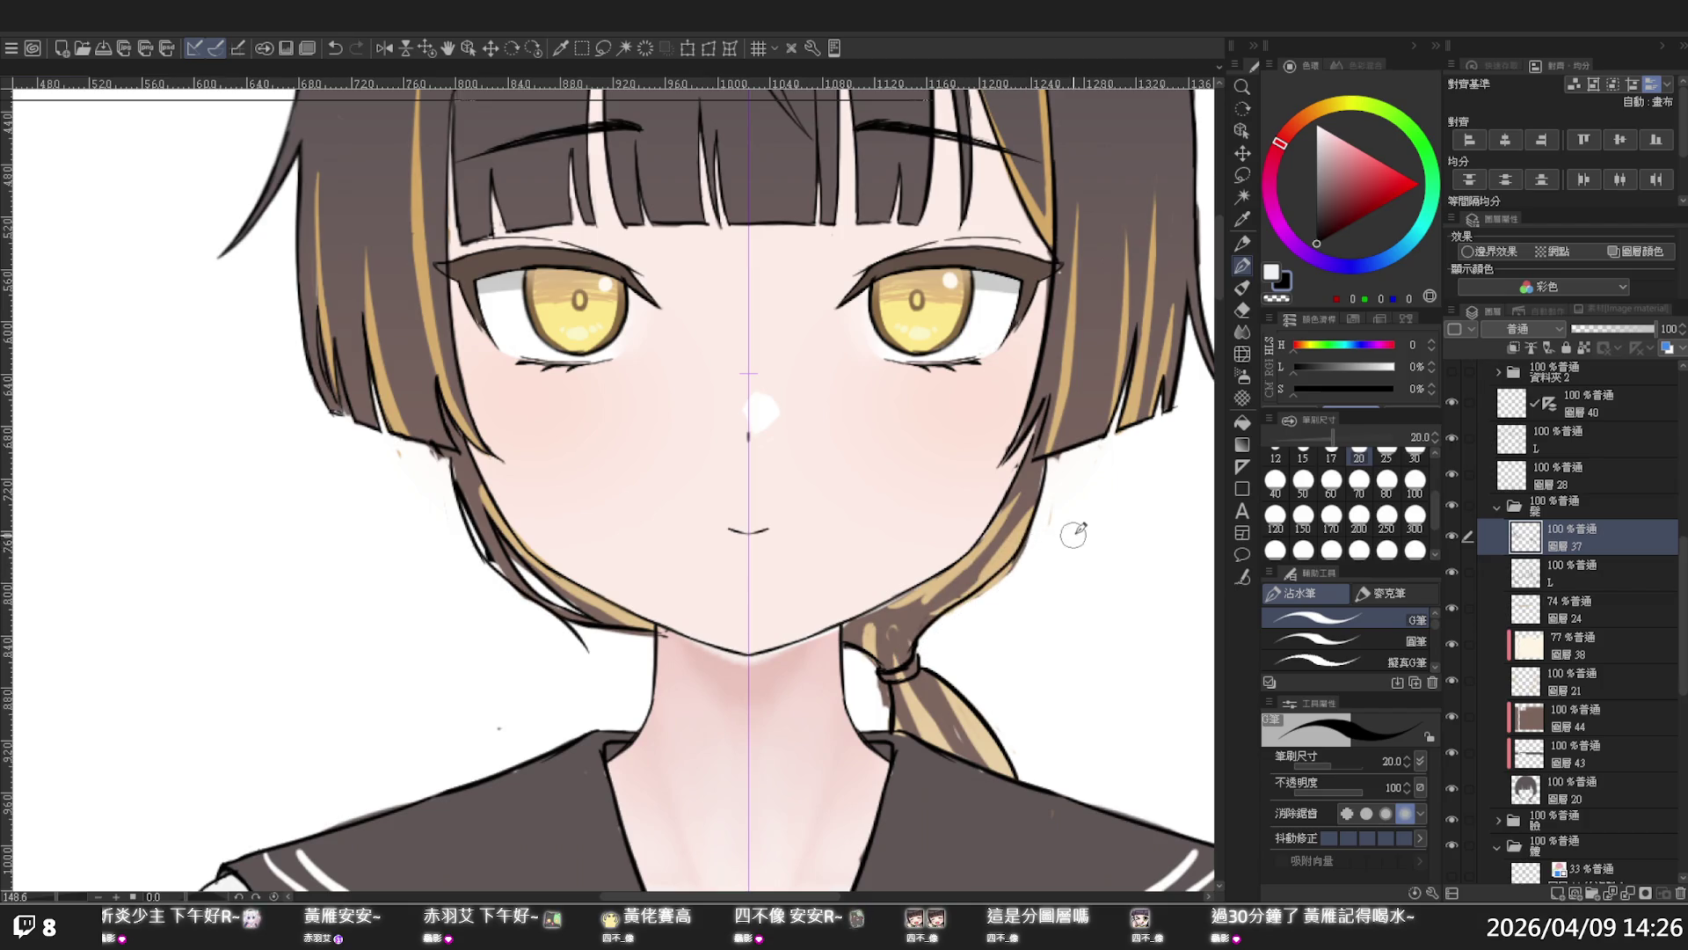
- Flip the canvas horizontally to check proportions, then zoom in on the ponytail with the pen in white
{"action": "scroll", "coordinate": [983, 596], "scroll_direction": "down", "scroll_amount": 3}
{"action": "left_click_drag", "start_coordinate": [786, 539], "coordinate": [974, 539]}
{"action": "key", "text": "h"}
{"action": "scroll", "coordinate": [975, 539], "scroll_direction": "left", "scroll_amount": 5}
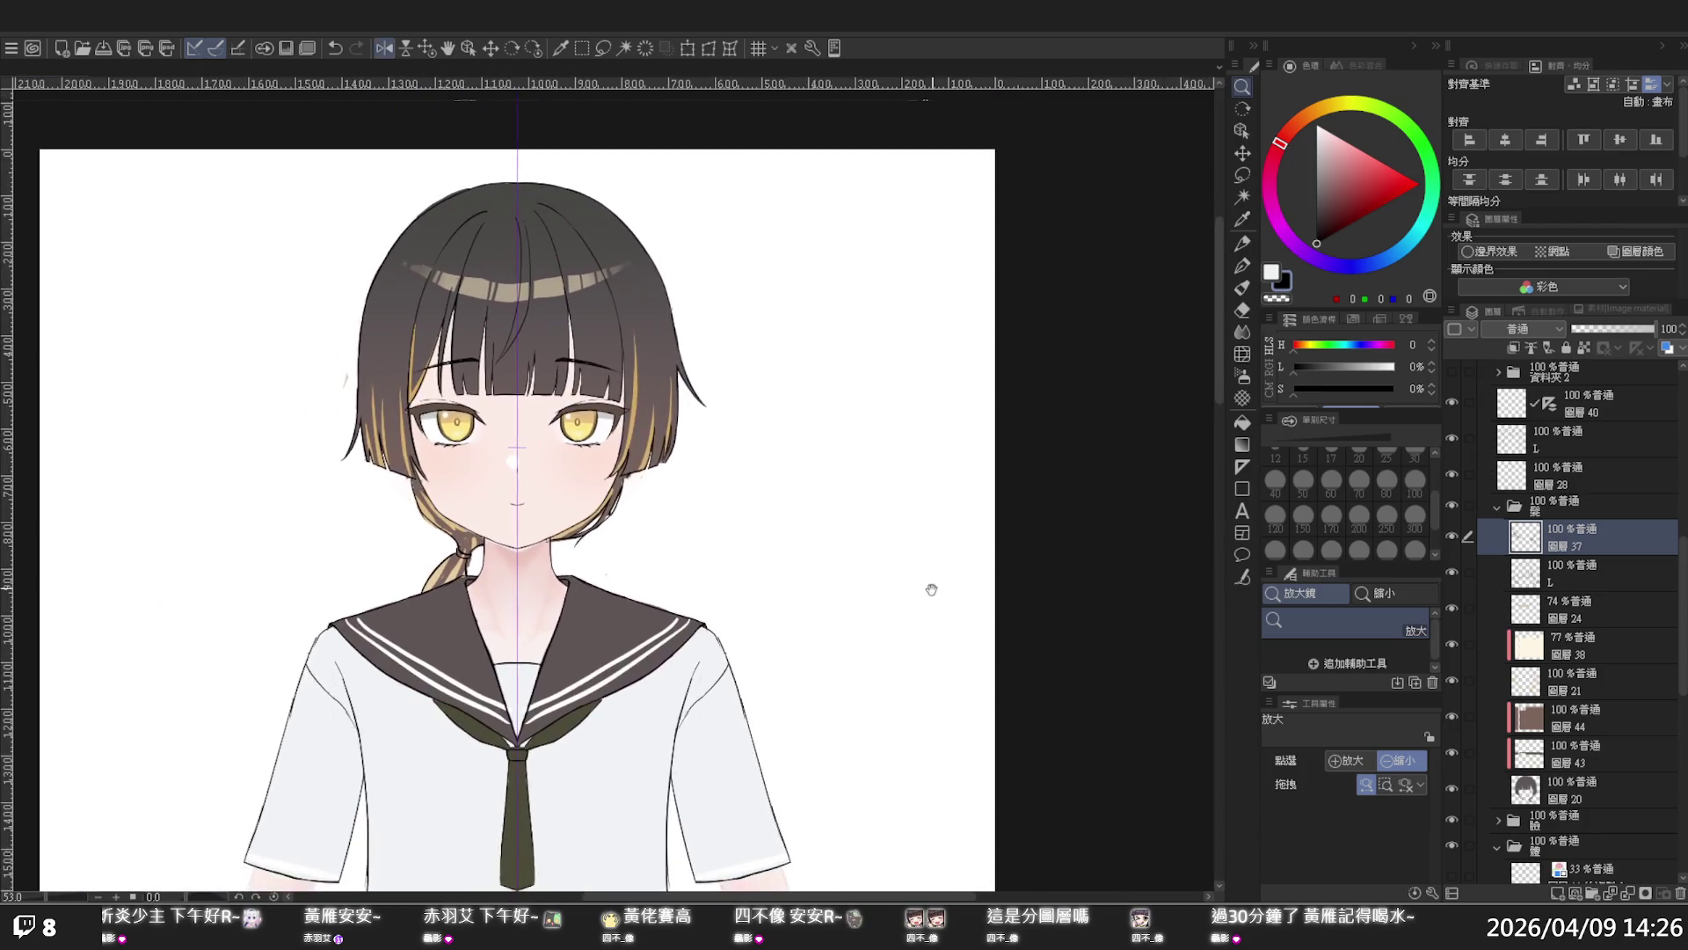
{"action": "scroll", "coordinate": [1100, 584], "scroll_direction": "left", "scroll_amount": 3}
{"action": "left_click", "coordinate": [816, 567]}
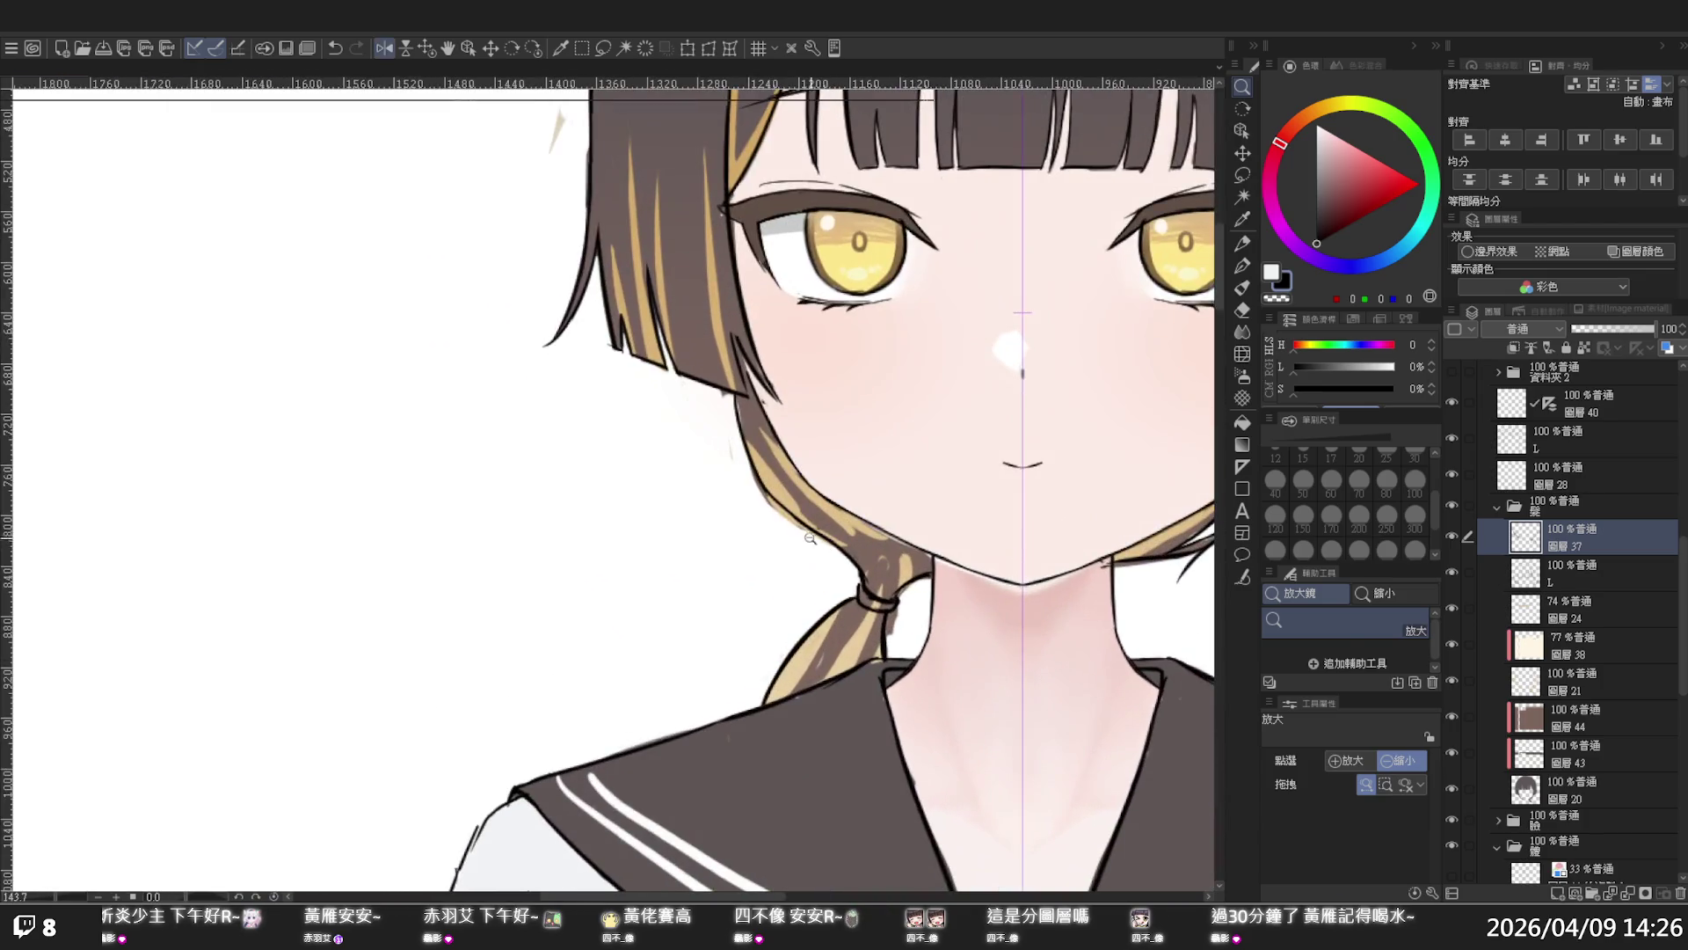
{"action": "key", "text": "p"}
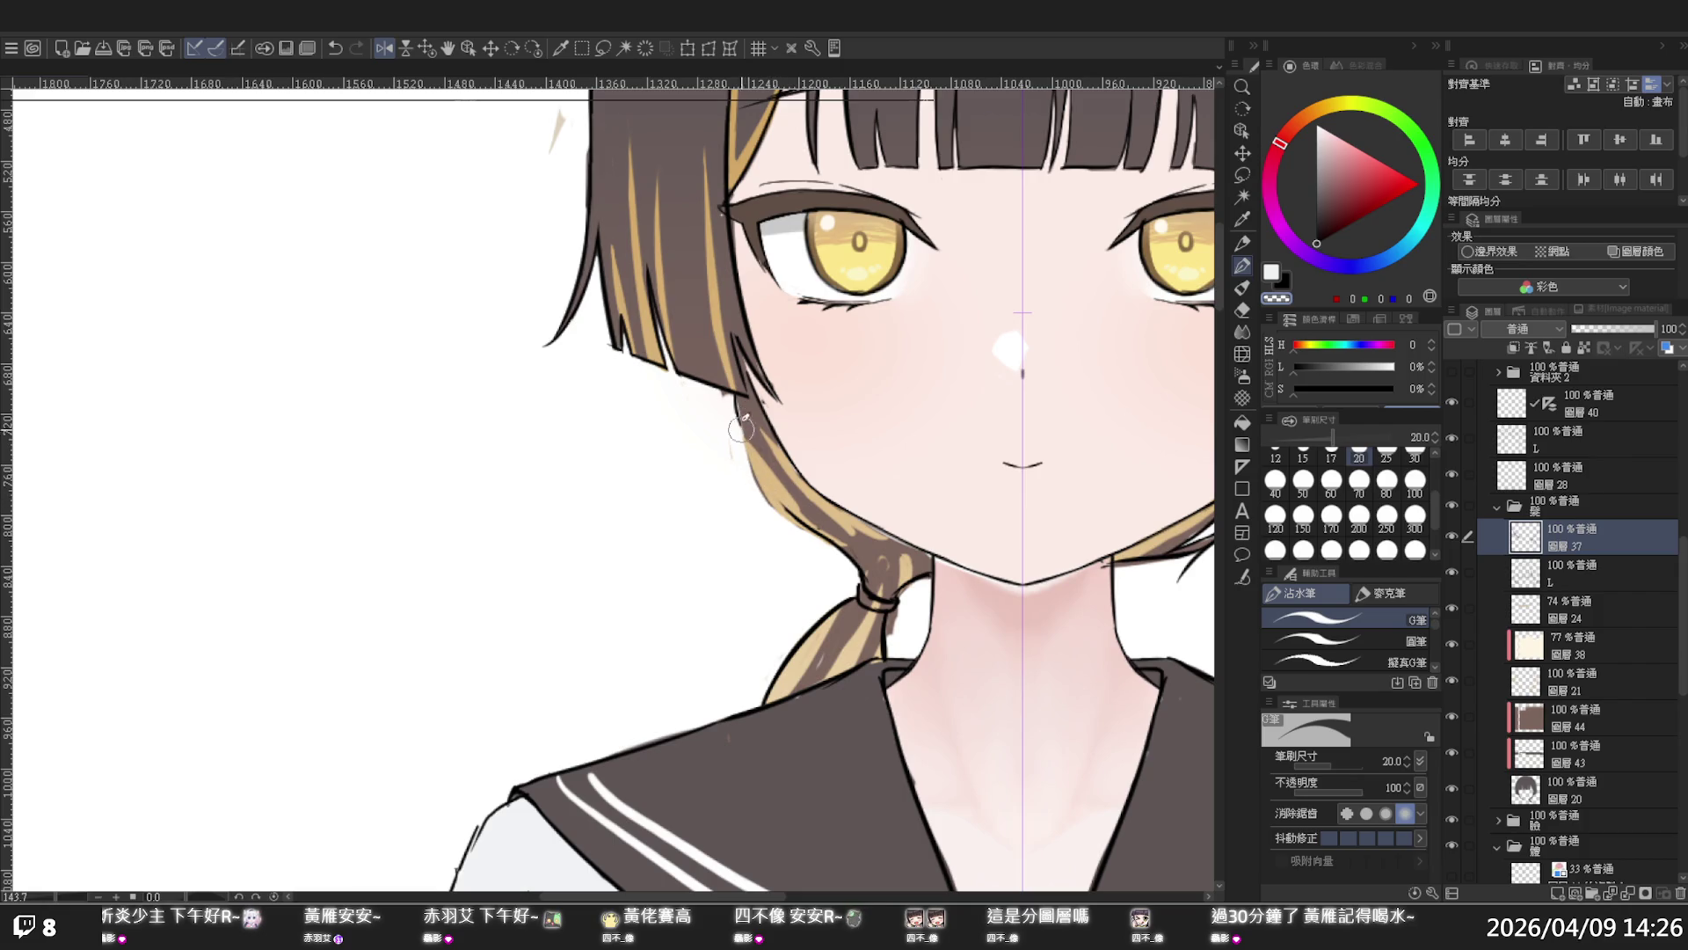
{"action": "key", "text": "x"}
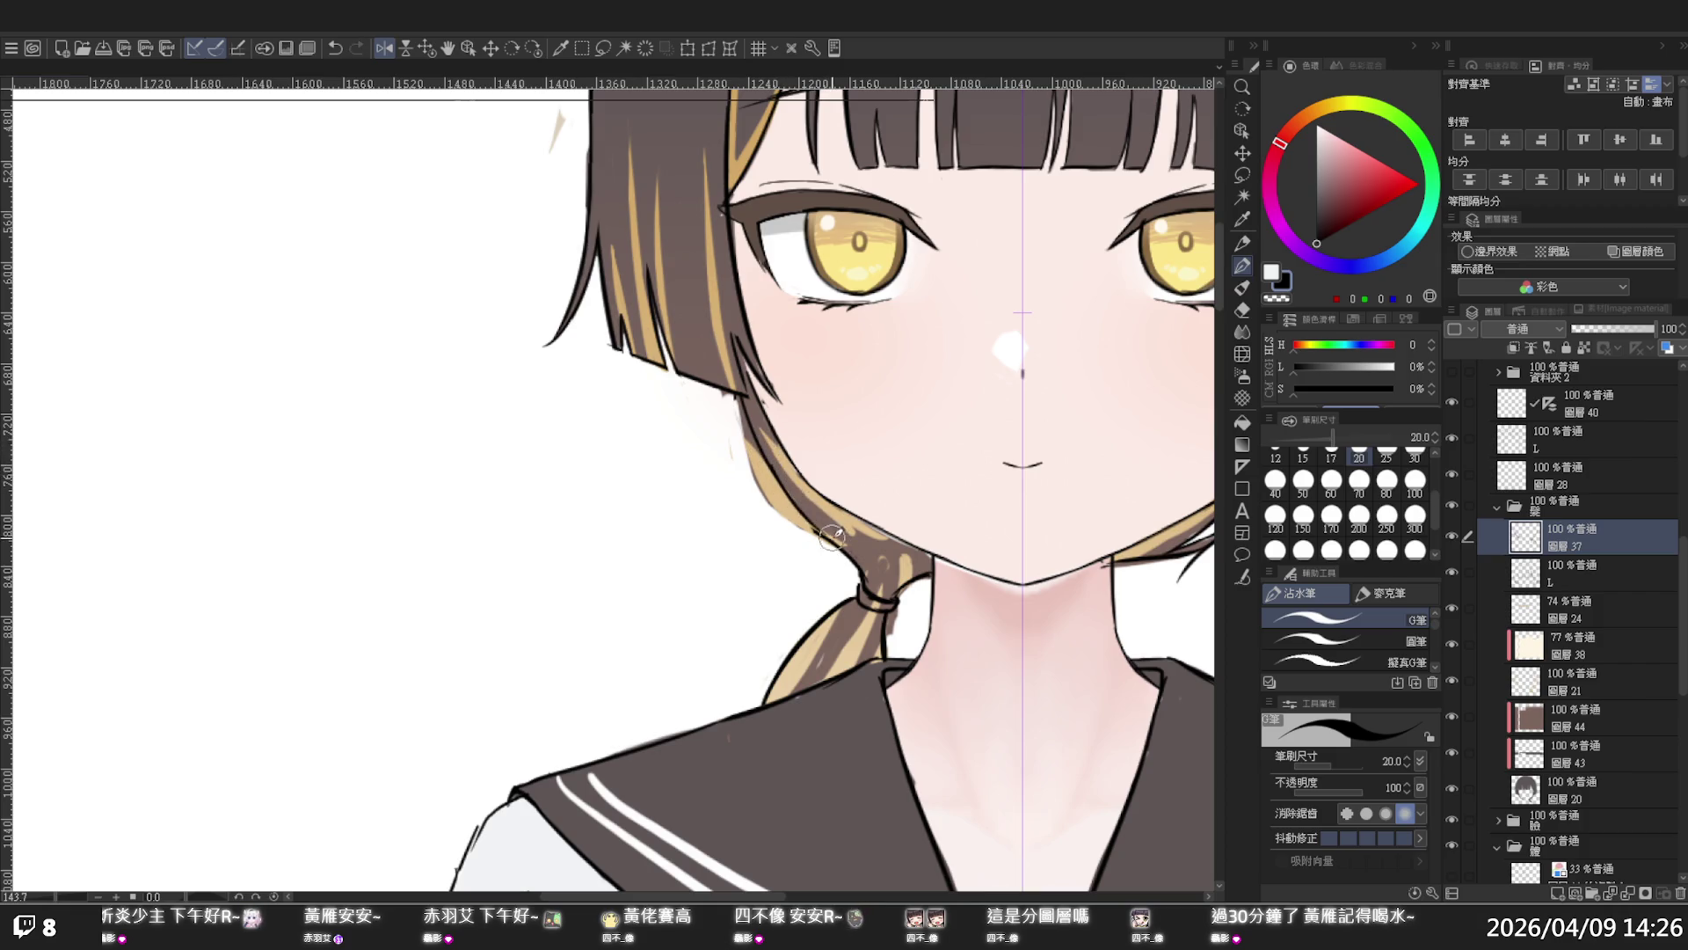
{"action": "key", "text": "x"}
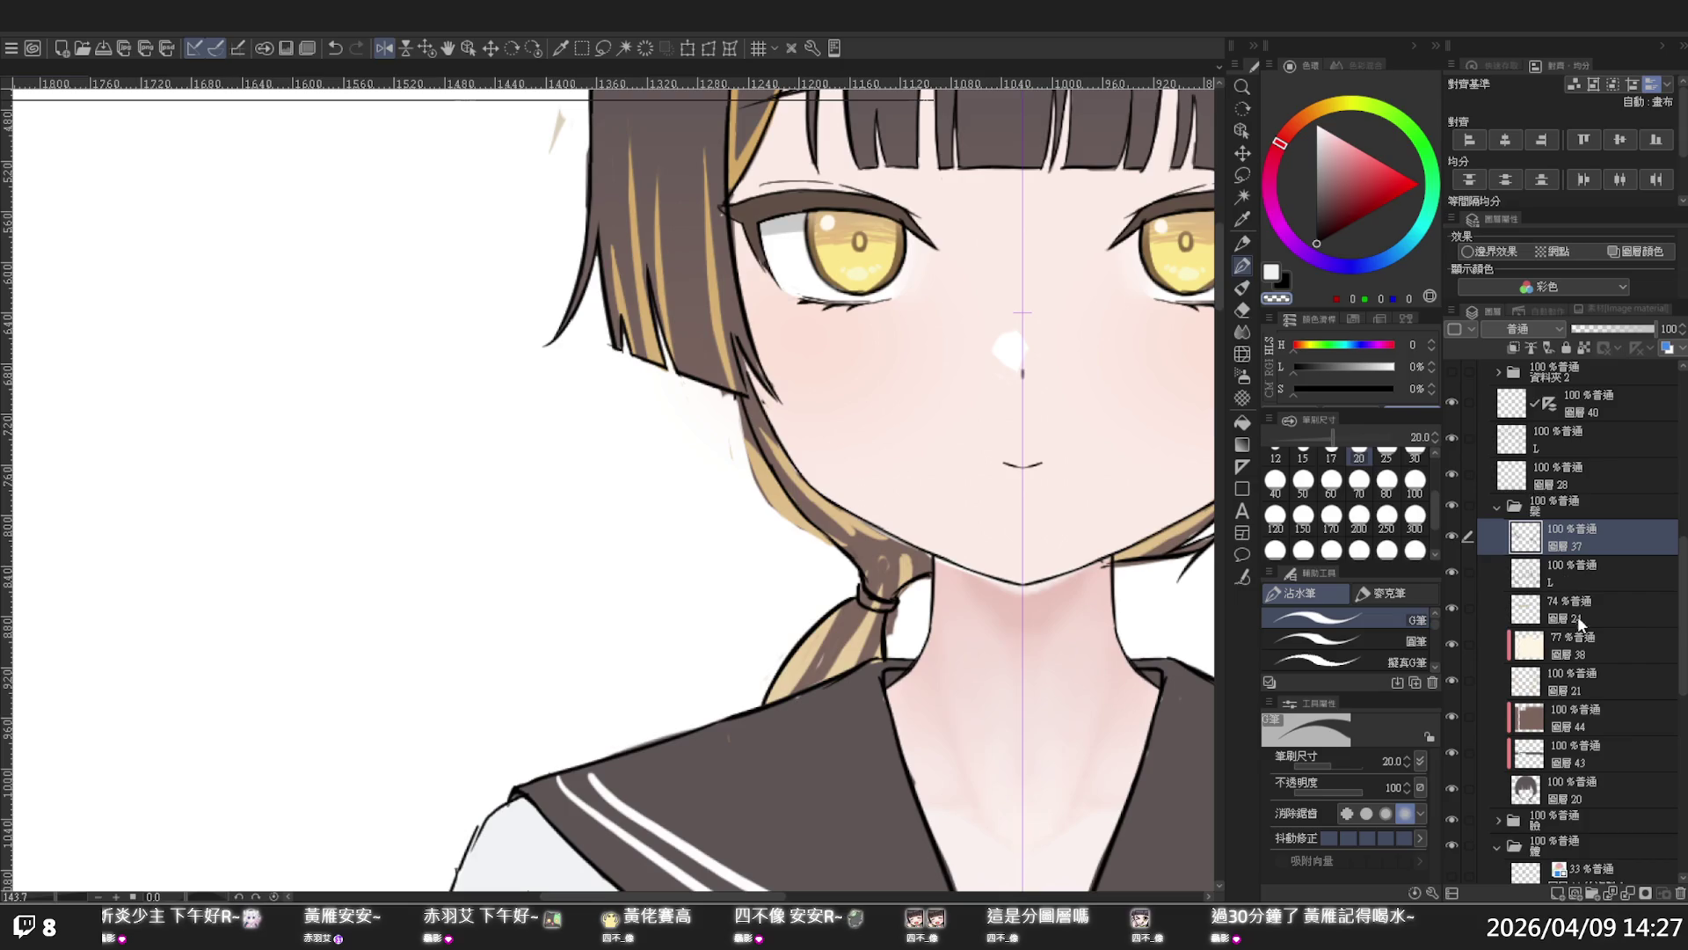
- On layer 圖層 21, draw a dark outline along the left hair strand
{"action": "left_click", "coordinate": [1574, 682]}
{"action": "left_click", "coordinate": [1451, 681]}
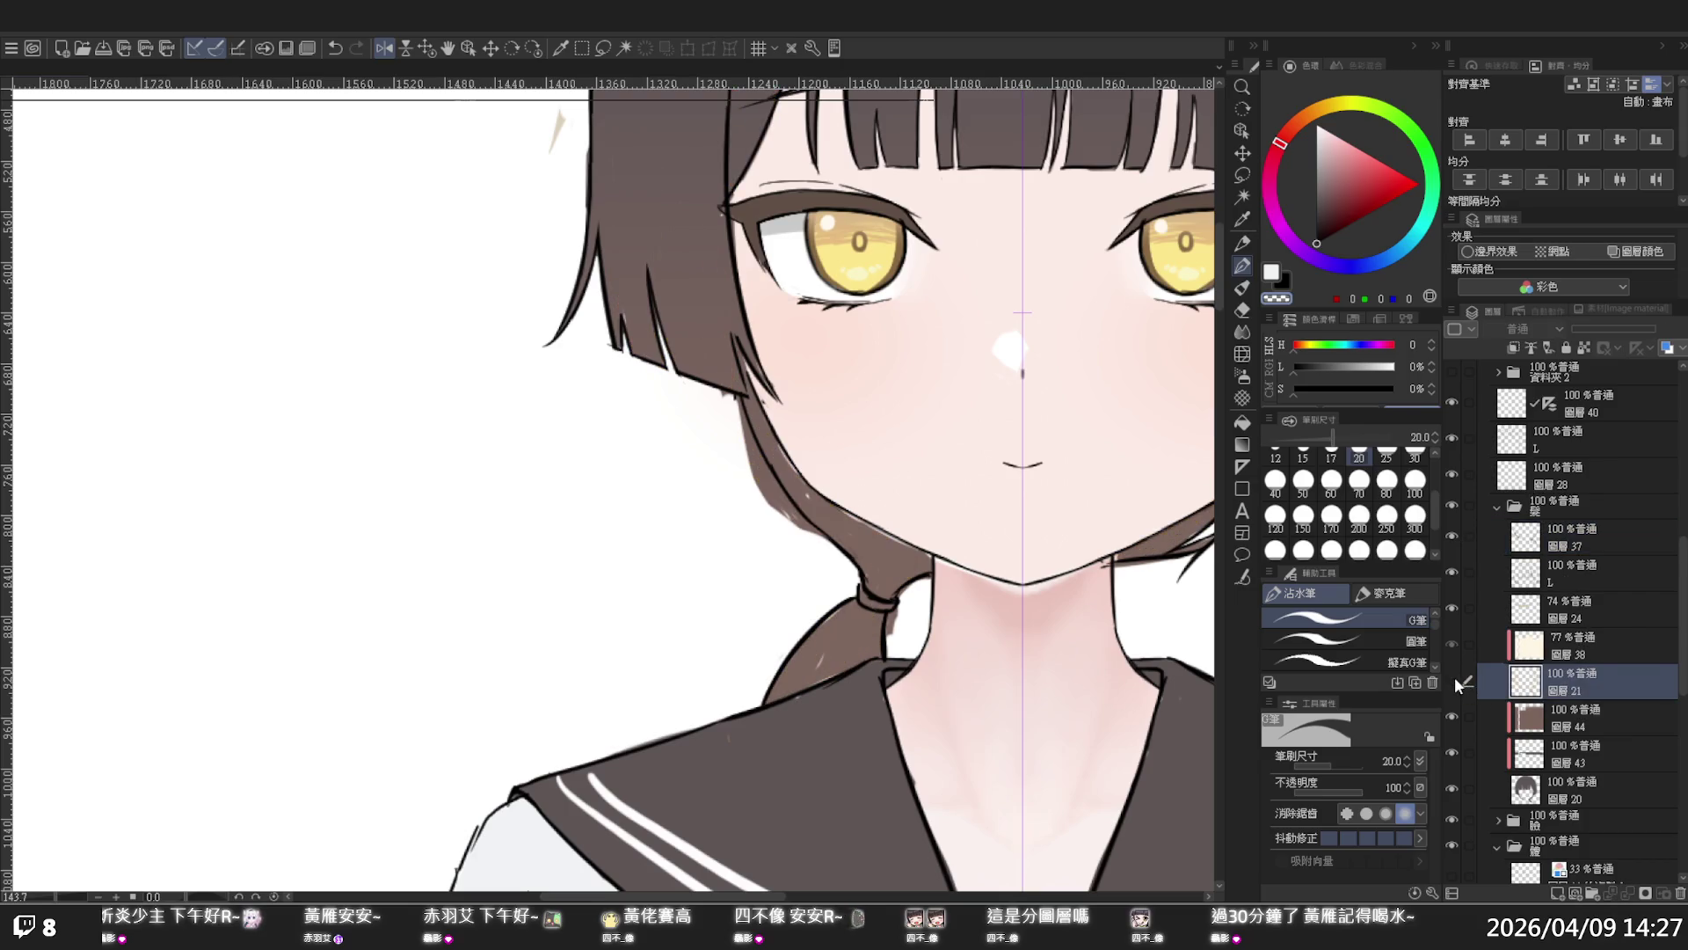
{"action": "left_click", "coordinate": [1451, 682]}
{"action": "left_click_drag", "start_coordinate": [746, 442], "coordinate": [829, 545]}
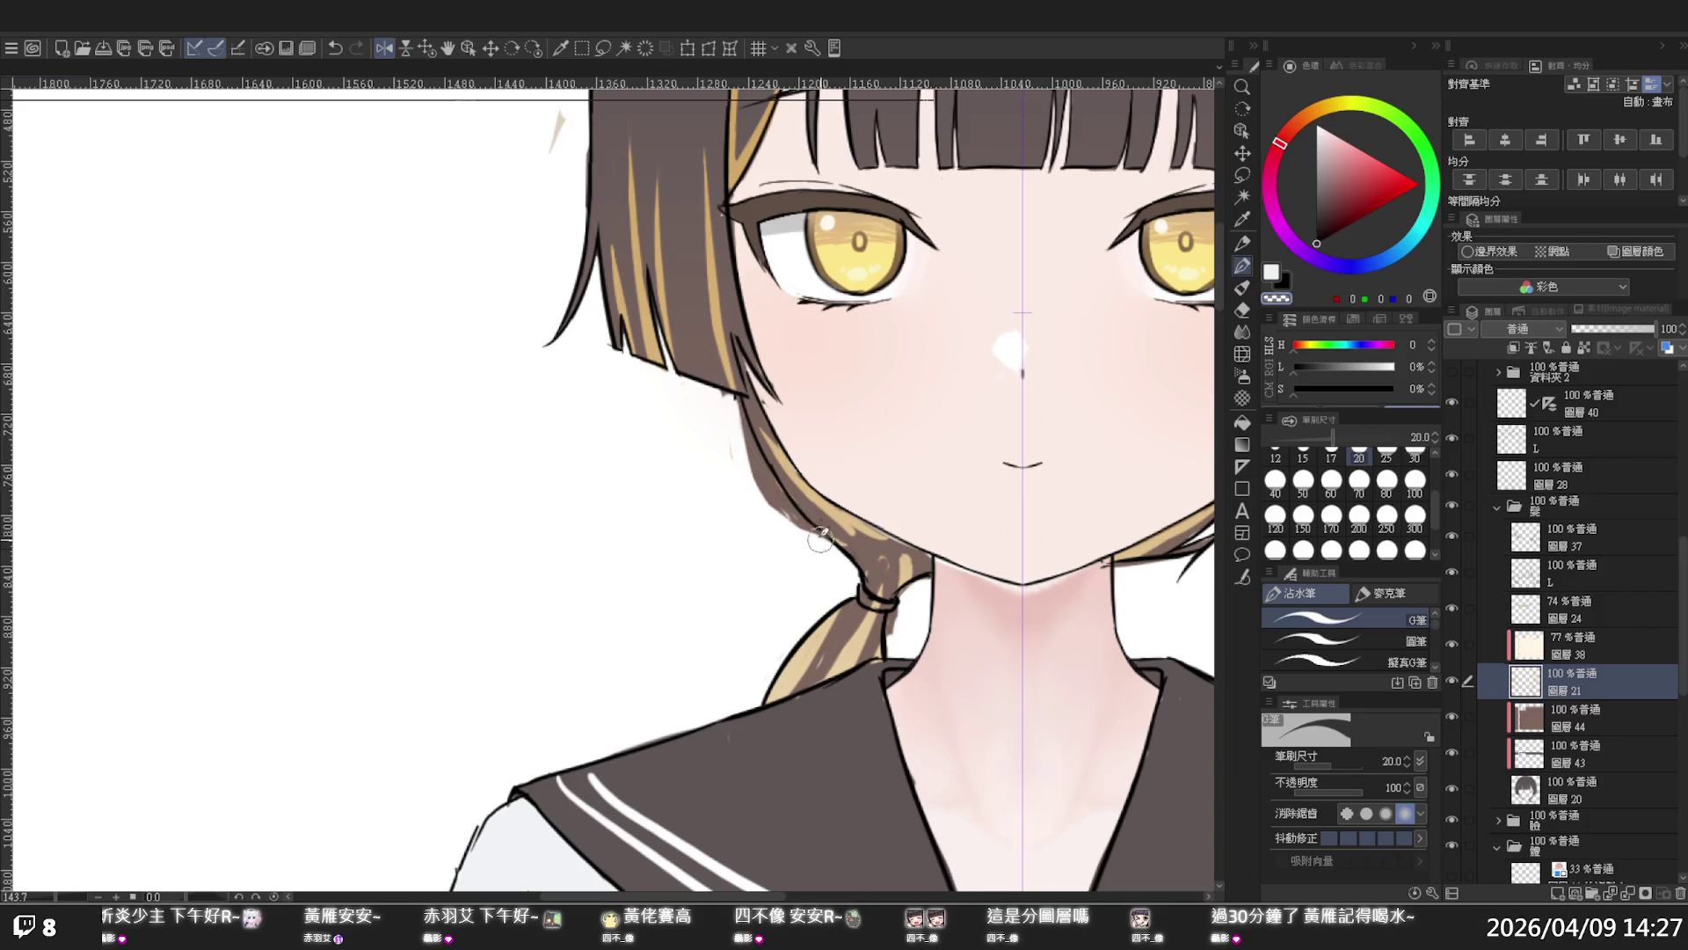
- On layer 圖層 20, paint white strokes to smooth the left hair outline
{"action": "left_click", "coordinate": [1563, 734]}
{"action": "left_click", "coordinate": [1569, 788]}
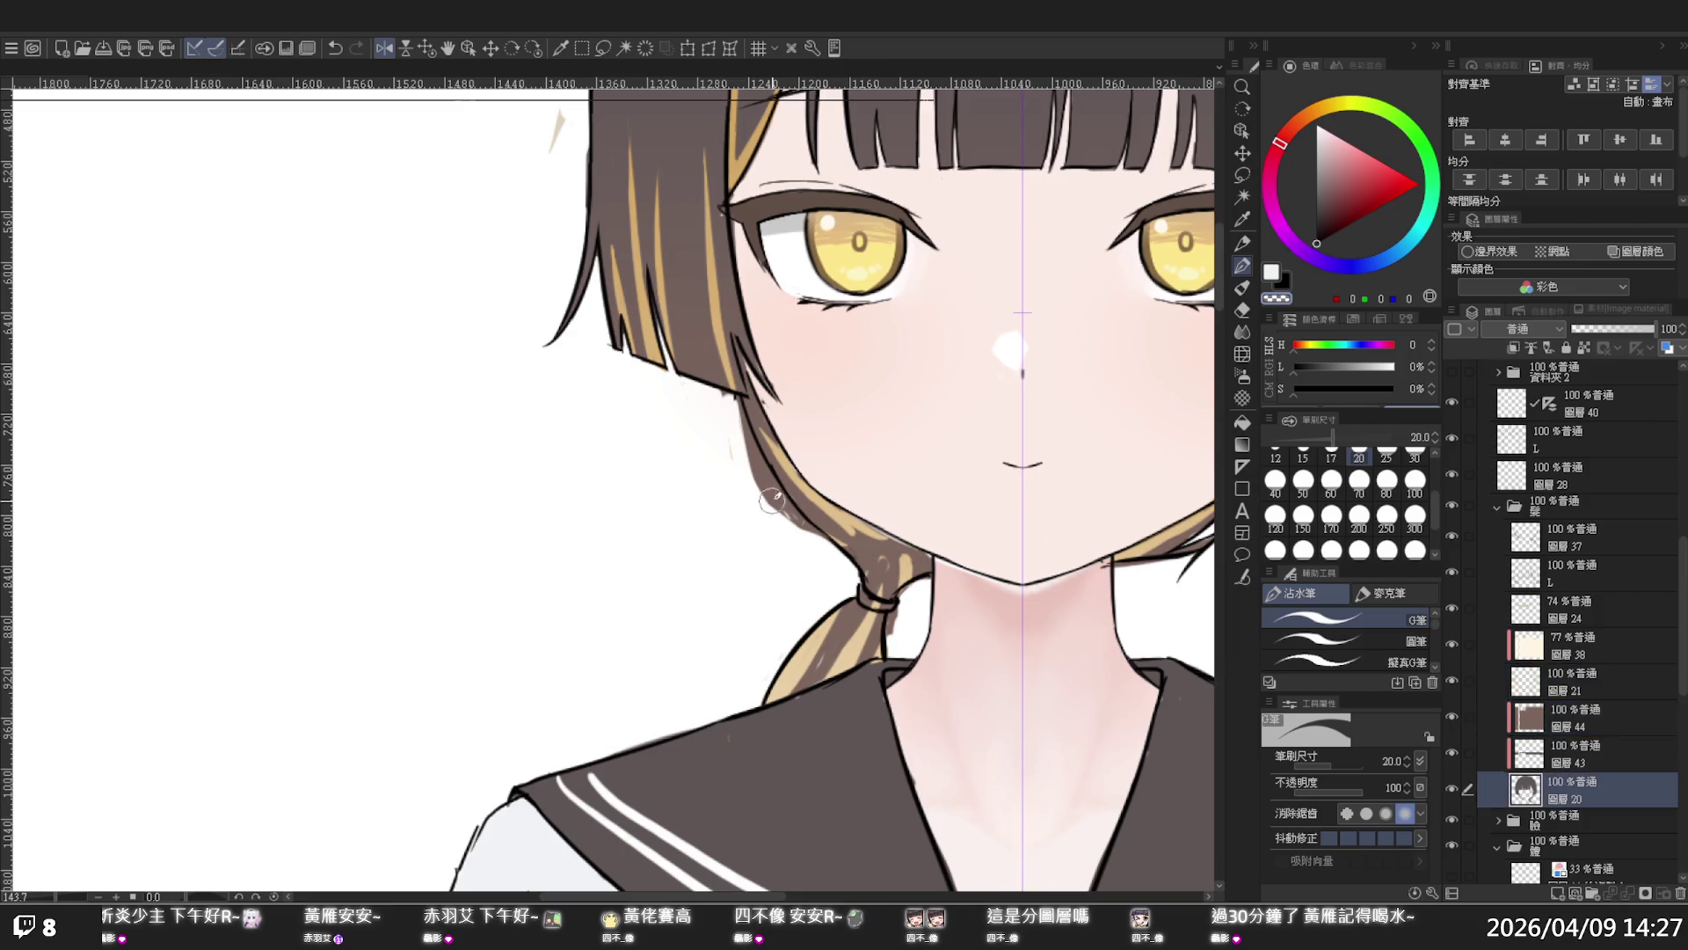
{"action": "mouse_move", "coordinate": [746, 445]}
{"action": "left_mouse_down"}
{"action": "mouse_move", "coordinate": [737, 413]}
{"action": "mouse_move", "coordinate": [774, 508]}
{"action": "left_mouse_up"}
{"action": "left_click_drag", "start_coordinate": [727, 413], "coordinate": [805, 528]}
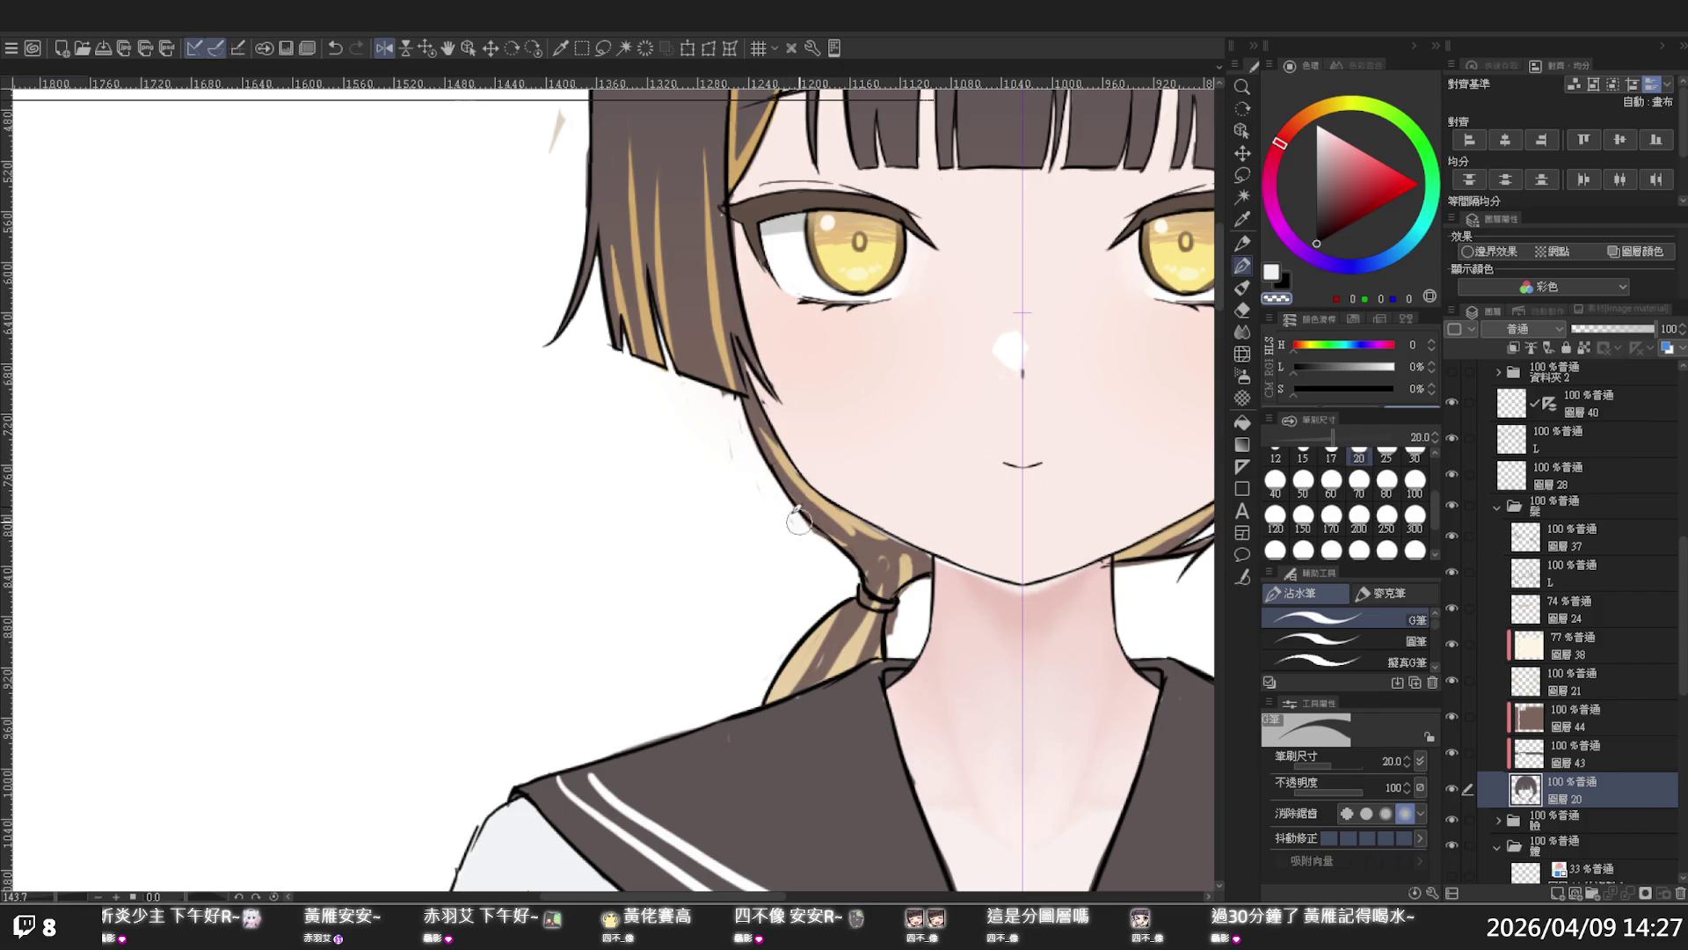
{"action": "left_click_drag", "start_coordinate": [749, 474], "coordinate": [739, 406]}
- Zoom out to the whole figure and flip the view back to normal
{"action": "left_click_drag", "start_coordinate": [1020, 501], "coordinate": [914, 603]}
{"action": "key", "text": "p"}
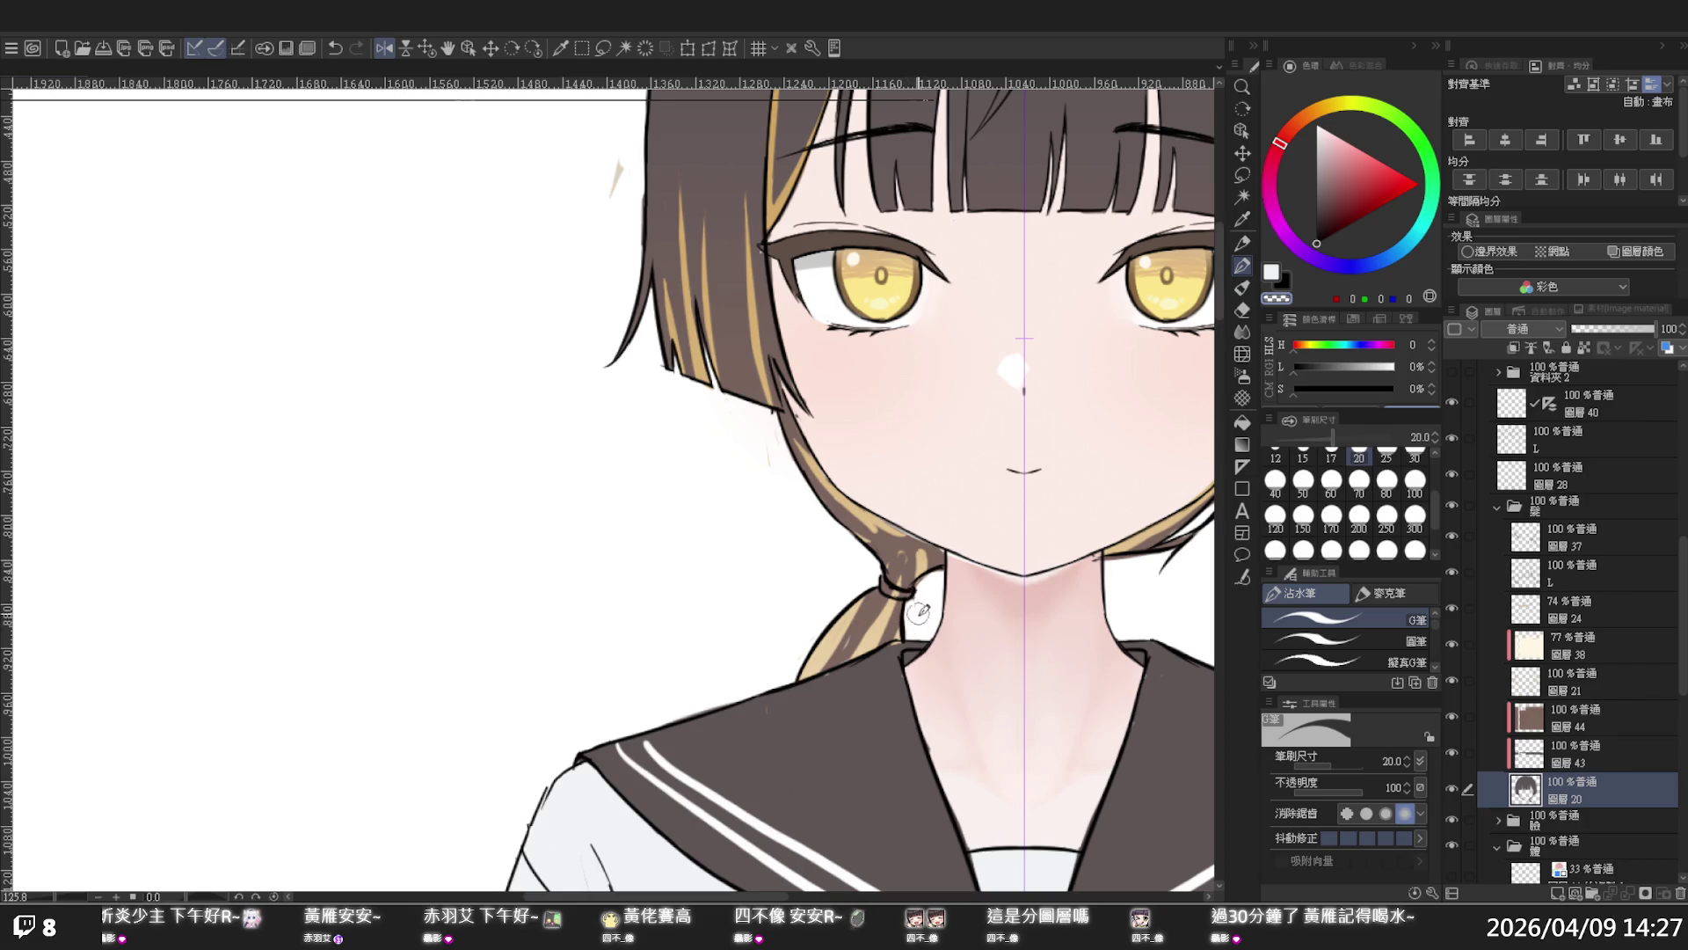
{"action": "left_click_drag", "start_coordinate": [1086, 464], "coordinate": [1094, 347]}
{"action": "key", "text": "h"}
{"action": "scroll", "coordinate": [1089, 369], "scroll_direction": "left", "scroll_amount": 10}
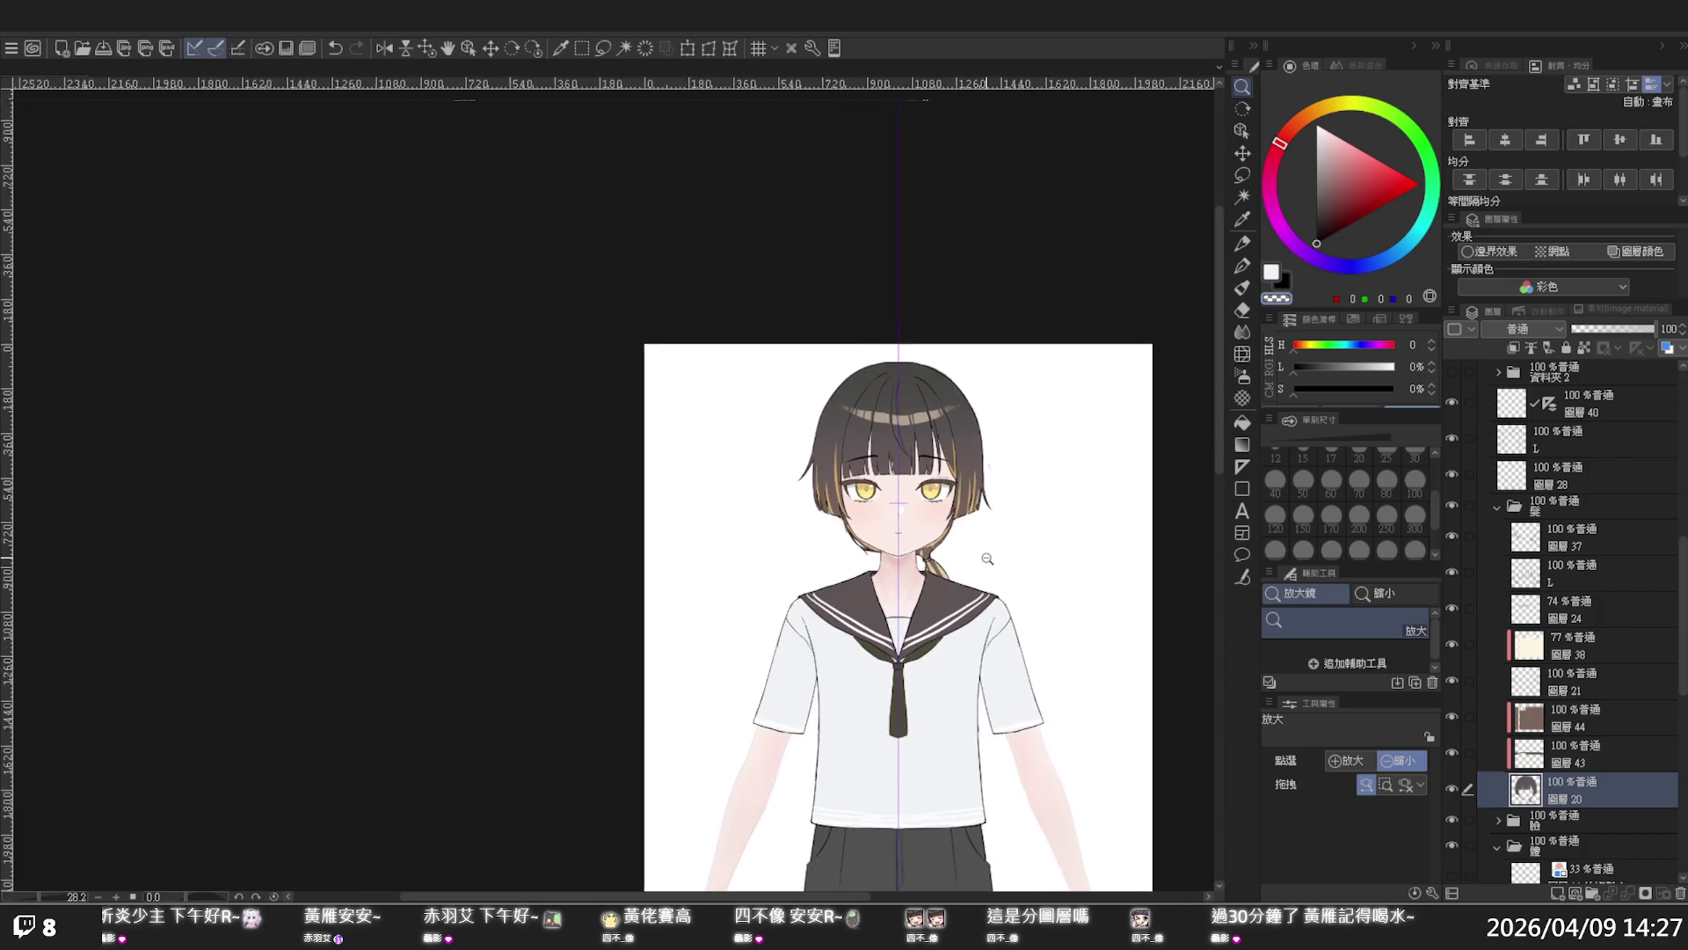
- Zoom in on the face with the G-pen selected
{"action": "left_click", "coordinate": [1020, 562]}
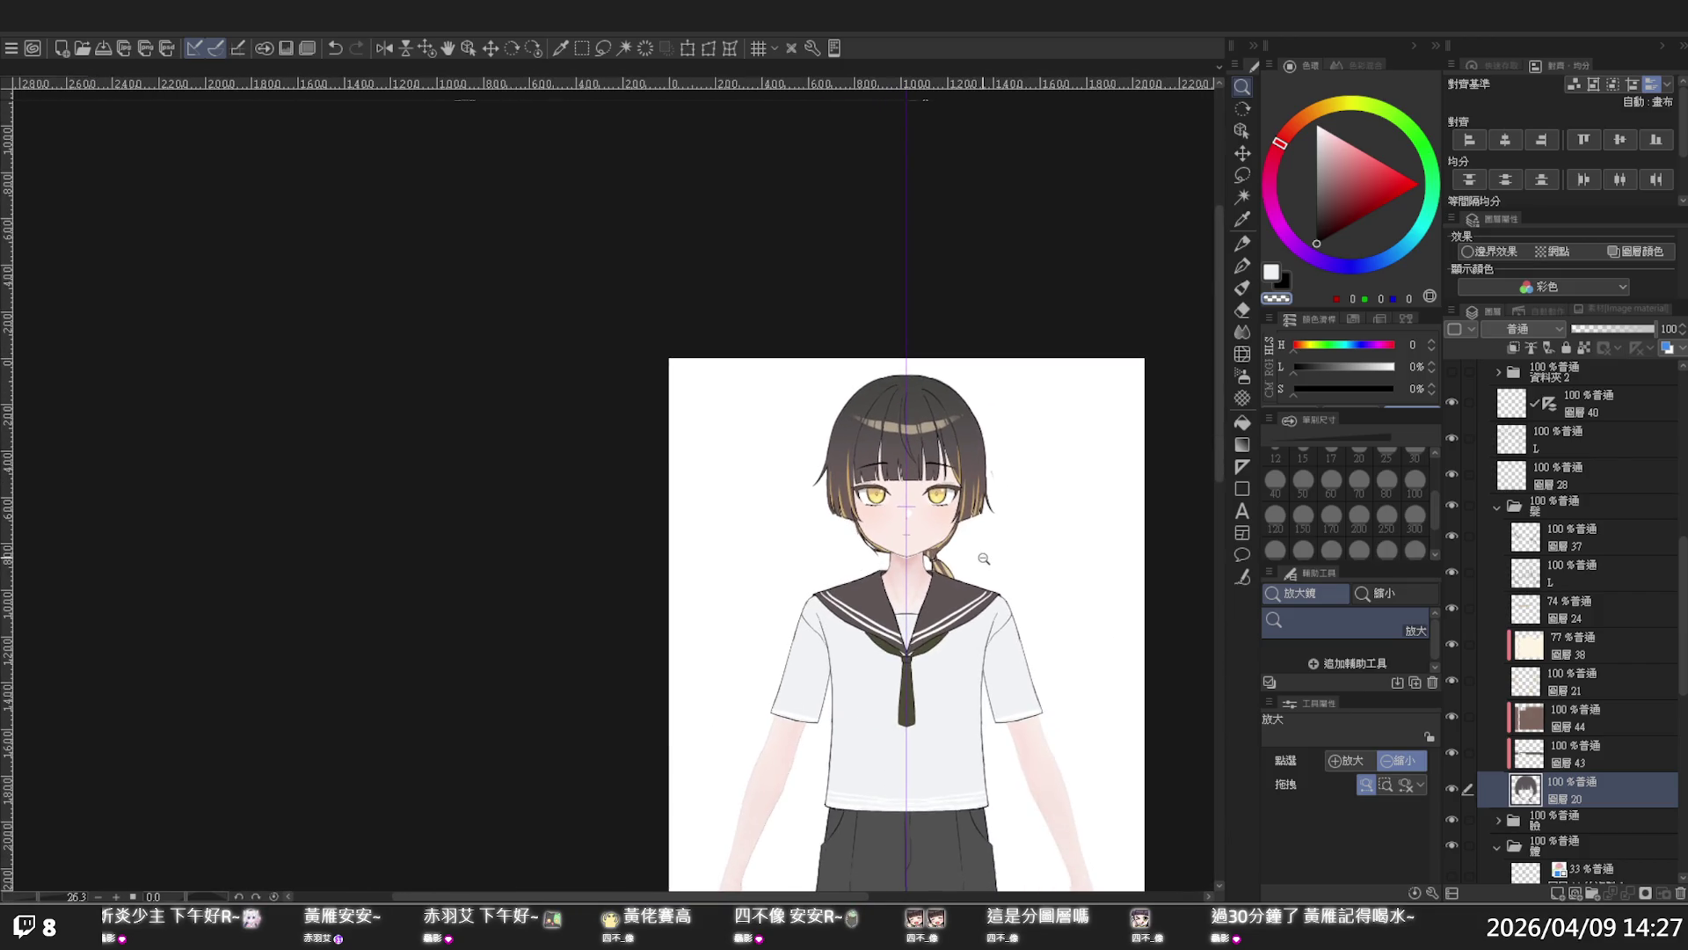
{"action": "scroll", "coordinate": [984, 559], "scroll_direction": "up", "scroll_amount": 2}
{"action": "scroll", "coordinate": [967, 559], "scroll_direction": "up", "scroll_amount": 2}
{"action": "scroll", "coordinate": [954, 561], "scroll_direction": "up", "scroll_amount": 2}
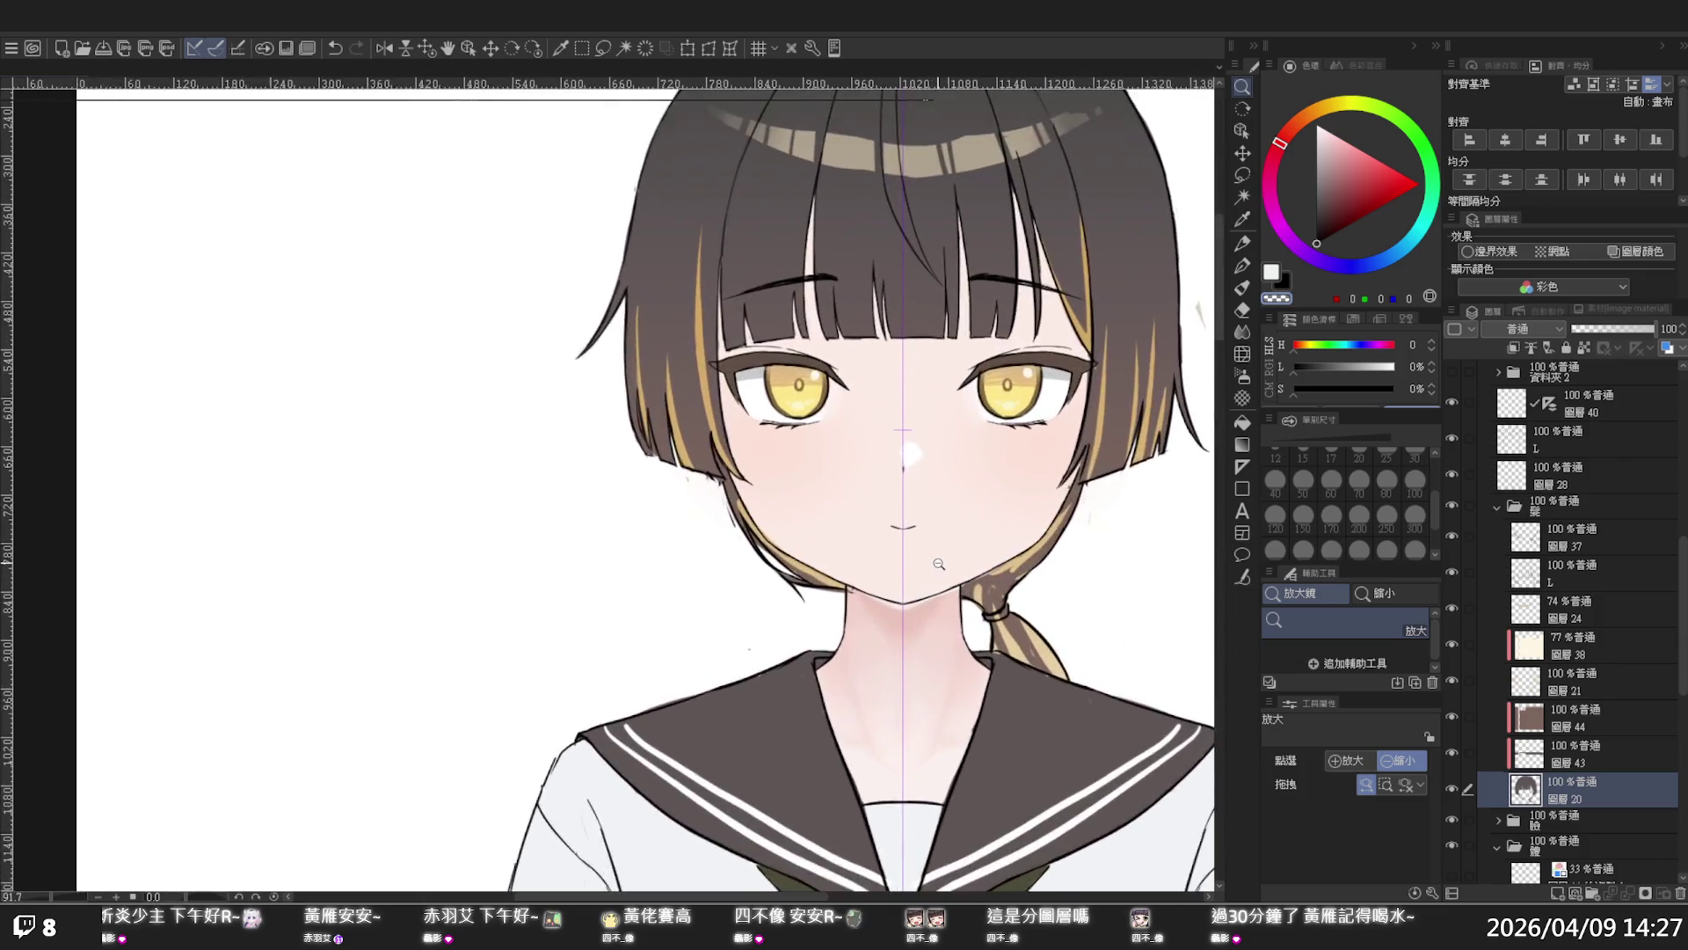
{"action": "scroll", "coordinate": [943, 562], "scroll_direction": "up", "scroll_amount": 2}
{"action": "key", "text": "p"}
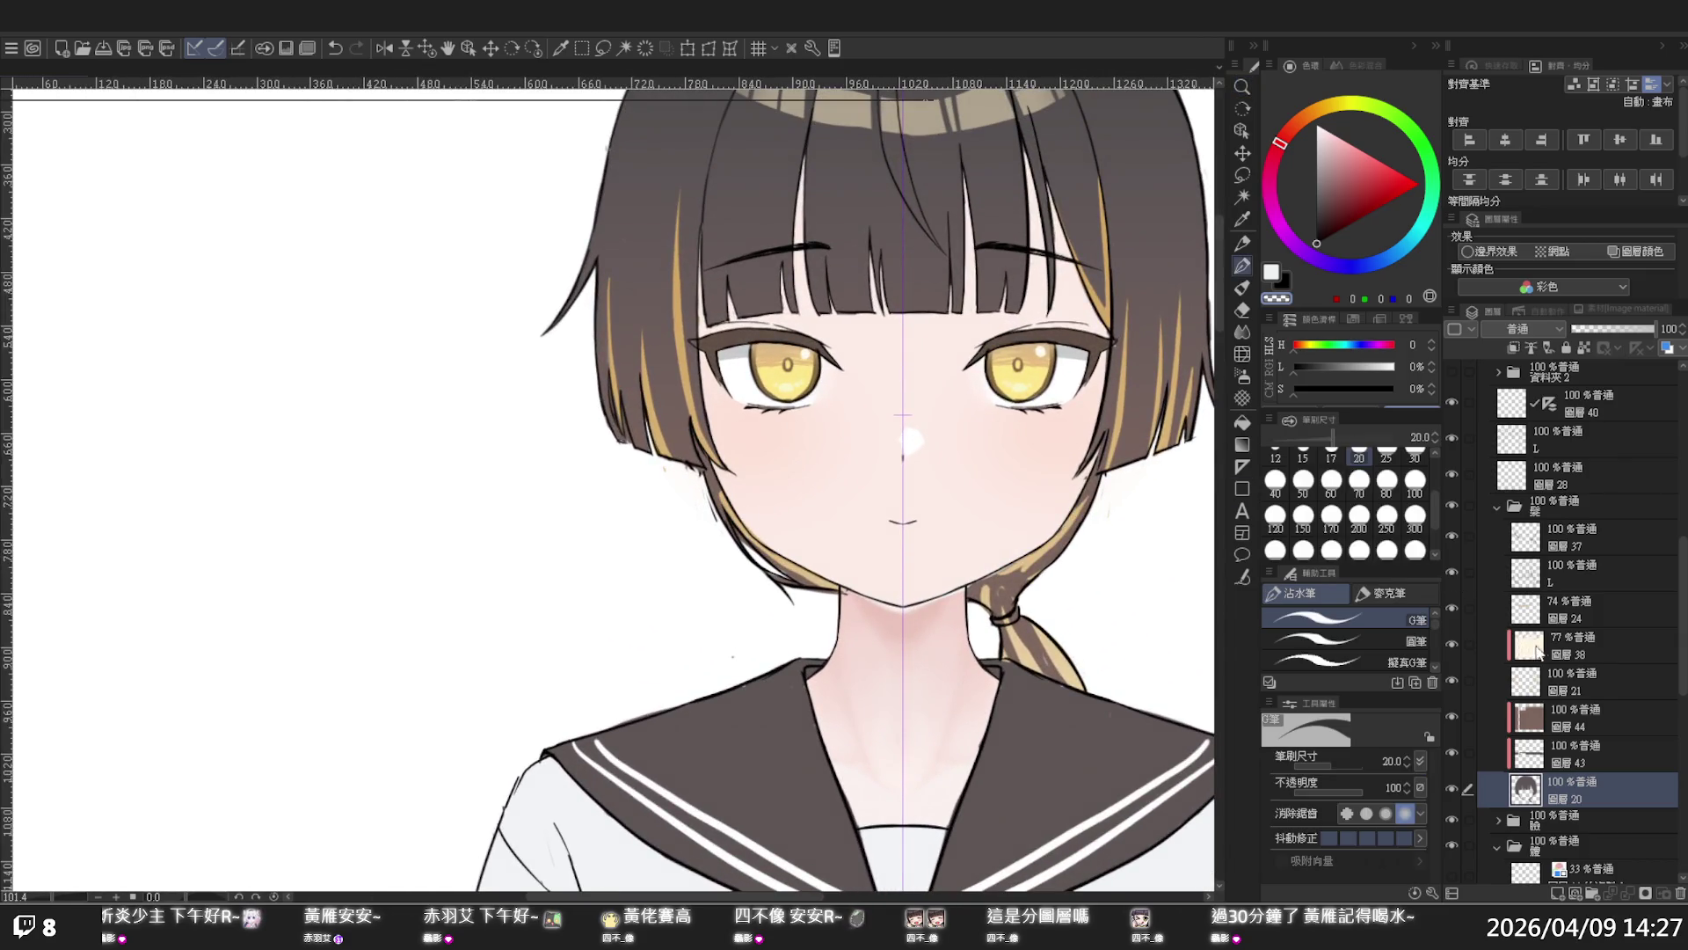
- On layer 圖層 37, draw a short stroke along the hair edge by the chin, redoing it once
{"action": "left_click", "coordinate": [1552, 571]}
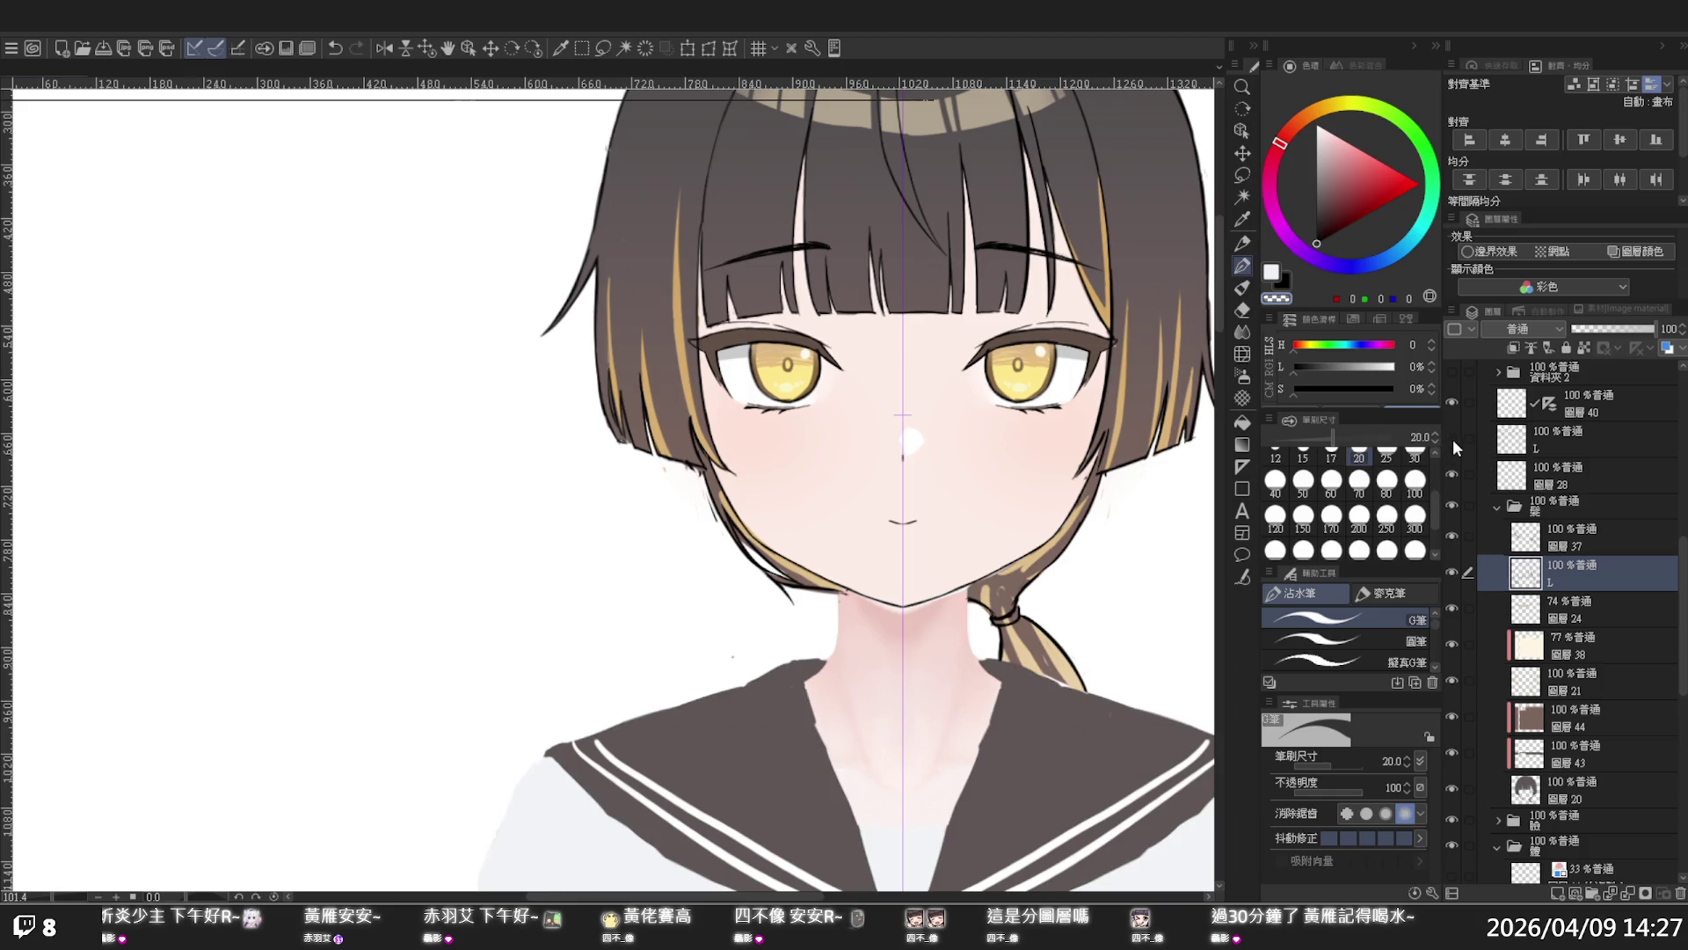
{"action": "left_click", "coordinate": [1565, 538]}
{"action": "left_click_drag", "start_coordinate": [761, 577], "coordinate": [791, 604]}
{"action": "key", "text": "ctrl+z"}
{"action": "left_click_drag", "start_coordinate": [763, 573], "coordinate": [779, 584]}
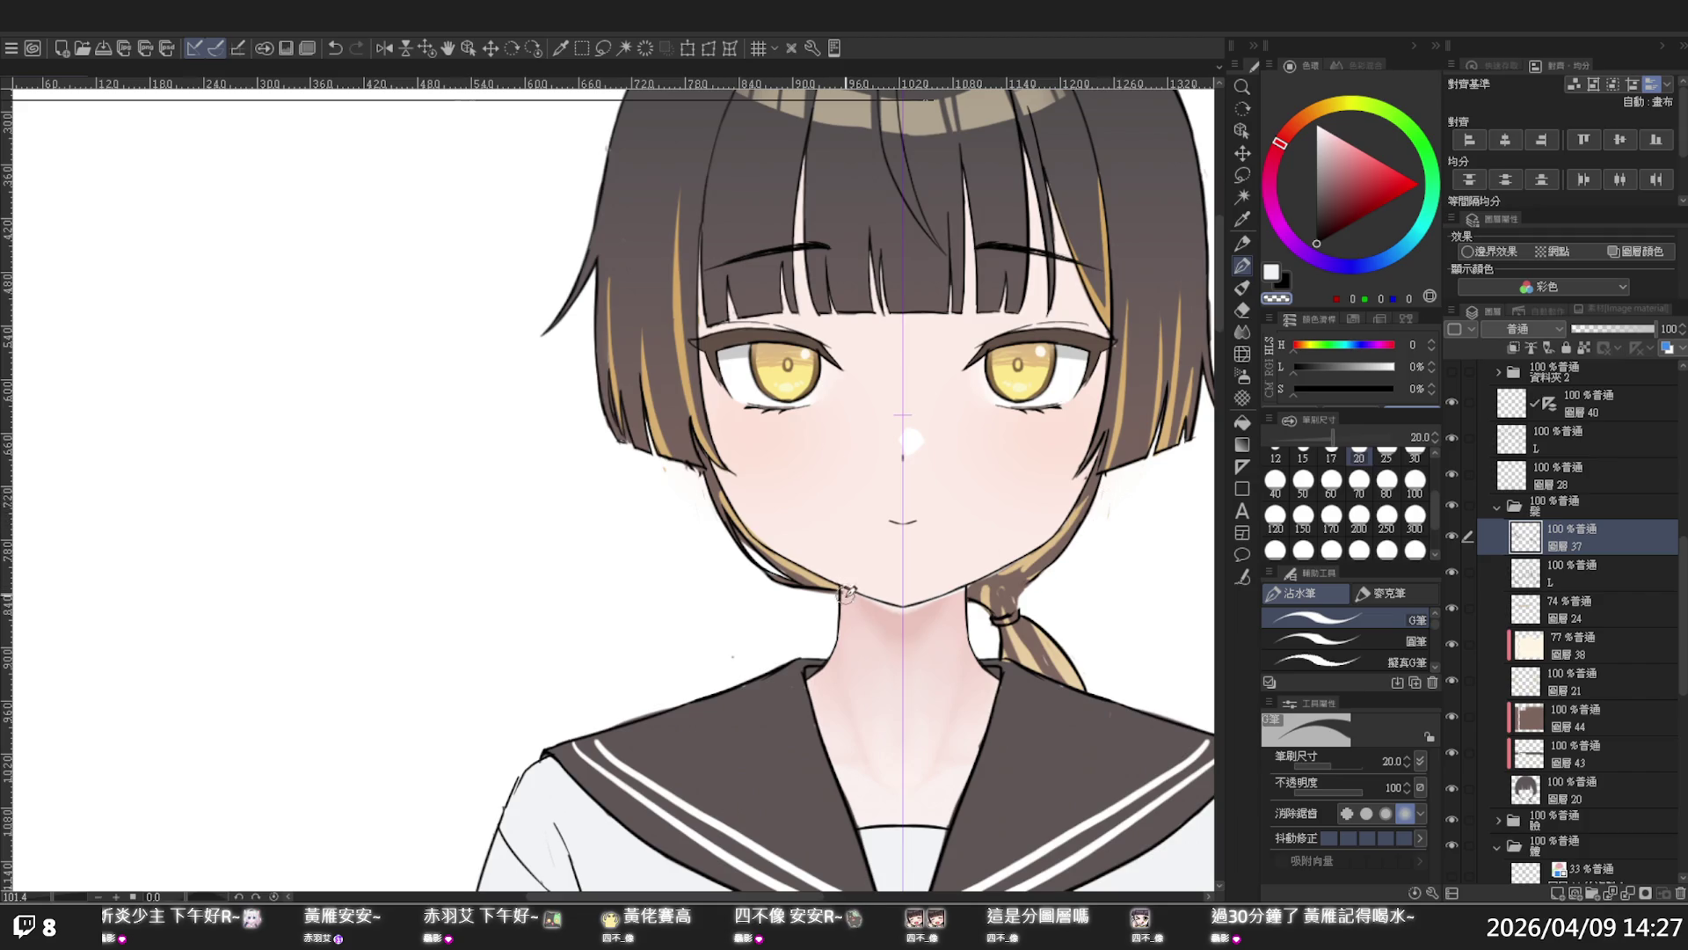
- Zoom out and frame the whole figure
{"action": "left_click", "coordinate": [1027, 390], "text": "ctrl+alt"}
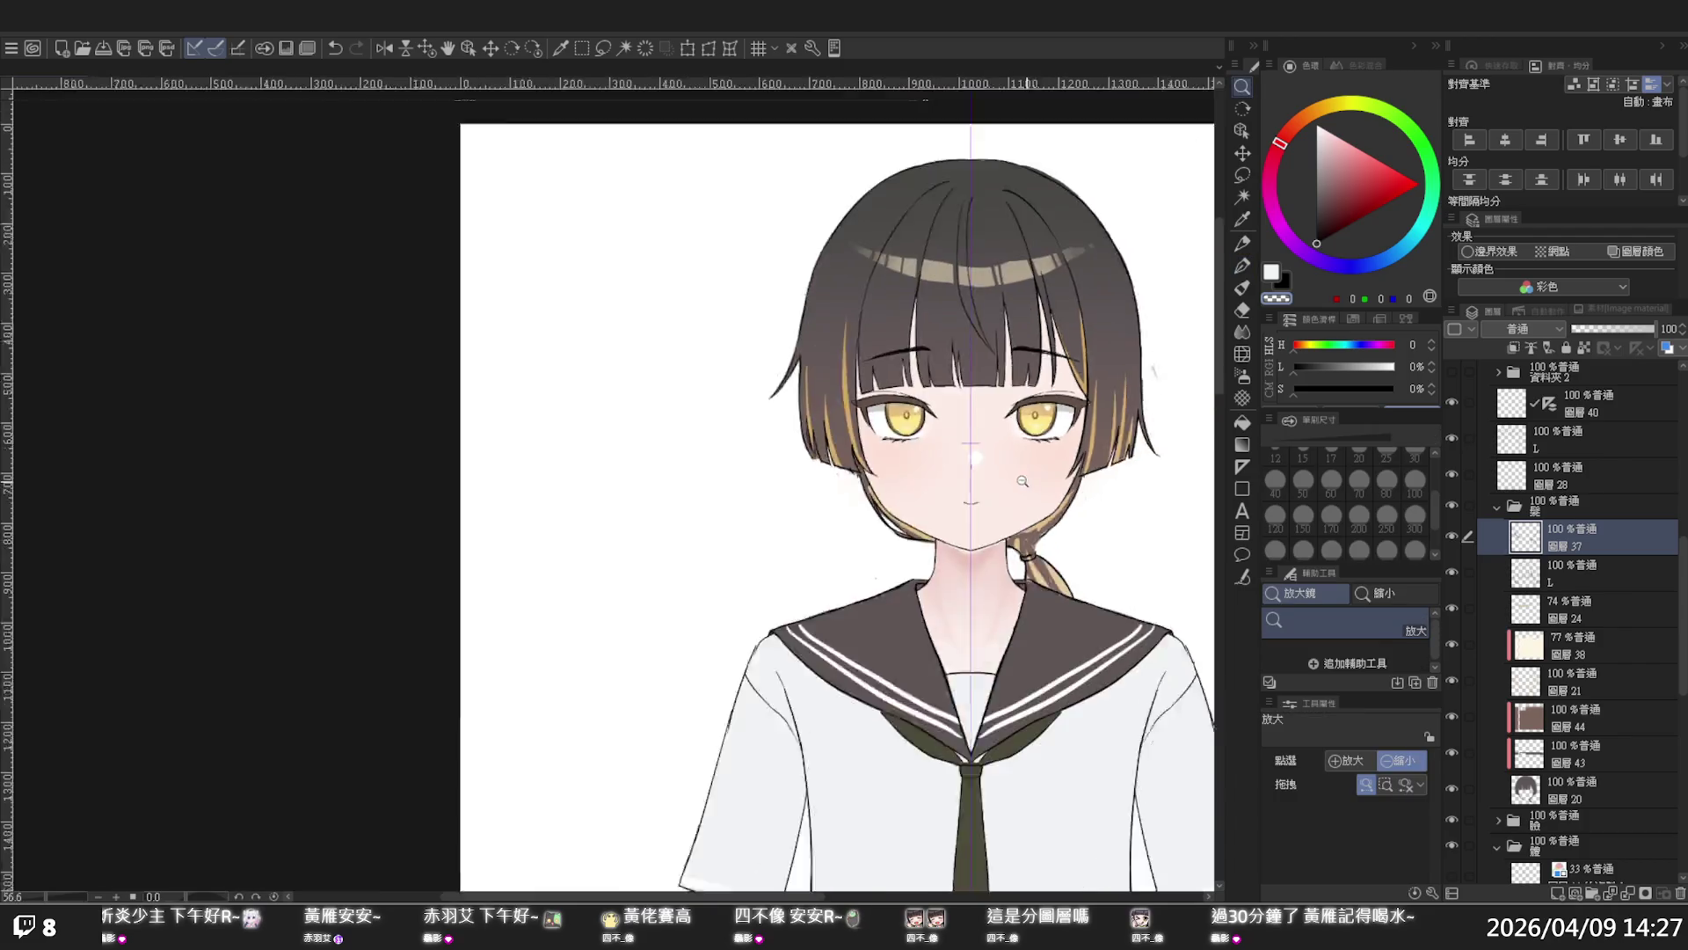
{"action": "left_click", "coordinate": [1026, 390], "text": "ctrl+alt"}
{"action": "mouse_move", "coordinate": [1055, 418]}
{"action": "left_mouse_down"}
{"action": "mouse_move", "coordinate": [1024, 459]}
{"action": "mouse_move", "coordinate": [1017, 395]}
{"action": "mouse_move", "coordinate": [1031, 400]}
{"action": "left_mouse_up"}
- Toggle the hair folder and layer L on and off to compare, then reposition 圖層 37 in the stack
{"action": "left_click", "coordinate": [1453, 503]}
{"action": "left_click", "coordinate": [1453, 503]}
{"action": "left_click", "coordinate": [1544, 568]}
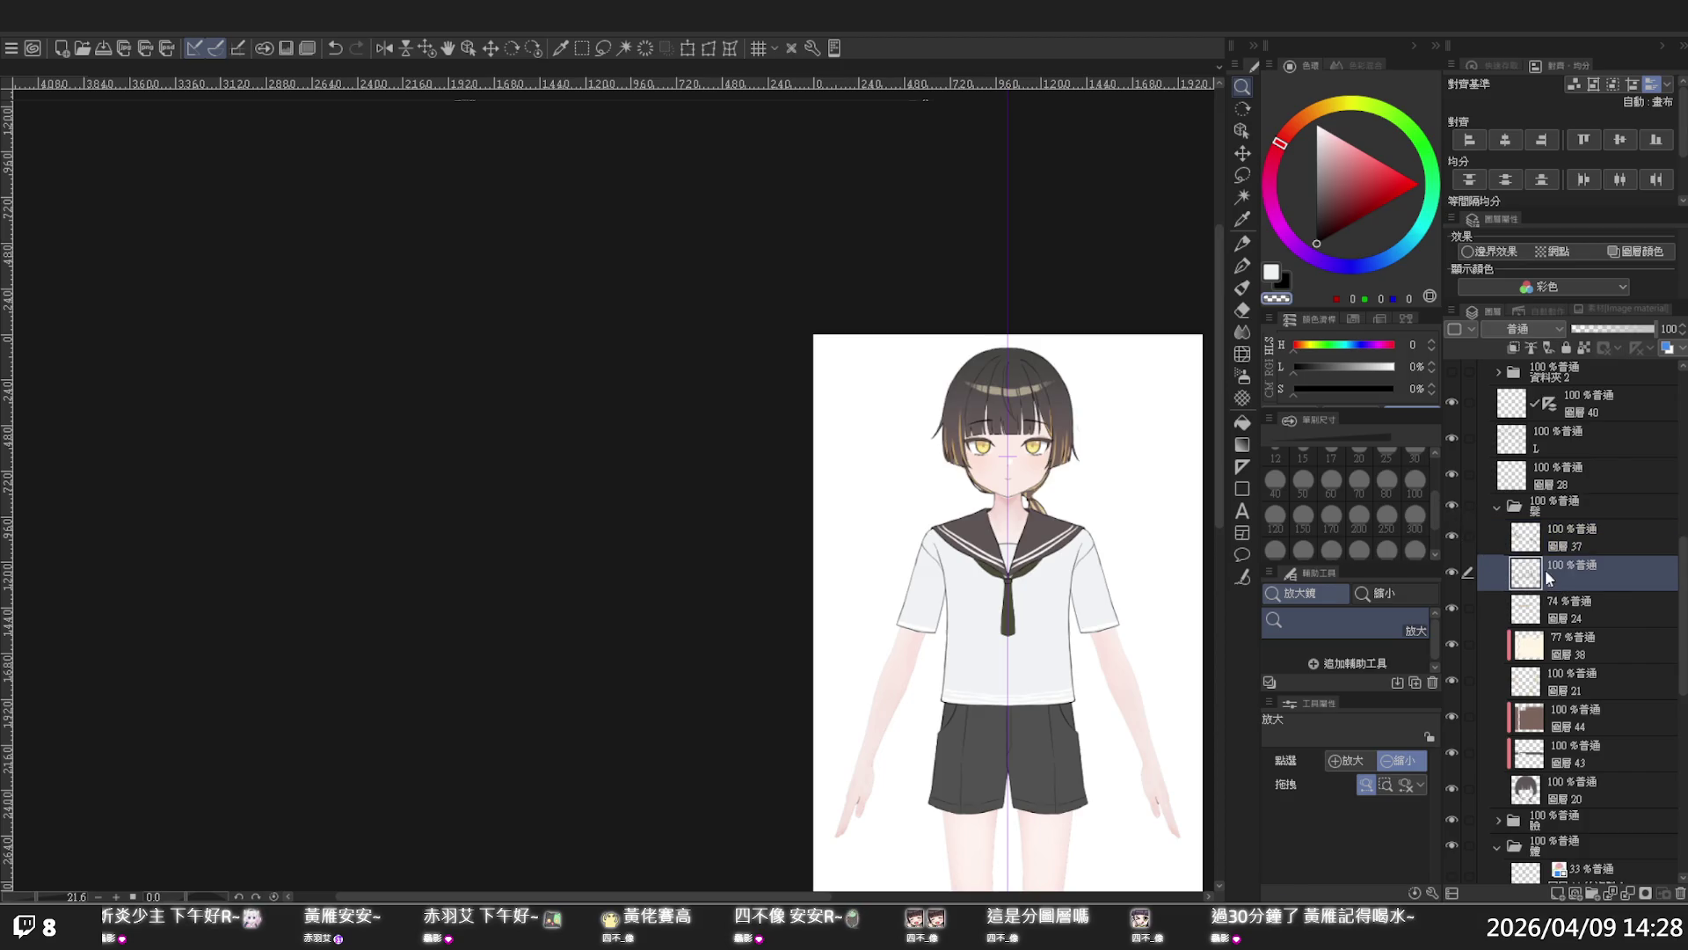
{"action": "left_click", "coordinate": [1454, 572]}
{"action": "left_click", "coordinate": [1453, 571]}
{"action": "left_click", "coordinate": [1562, 535]}
{"action": "left_click_drag", "start_coordinate": [1561, 535], "coordinate": [1578, 603]}
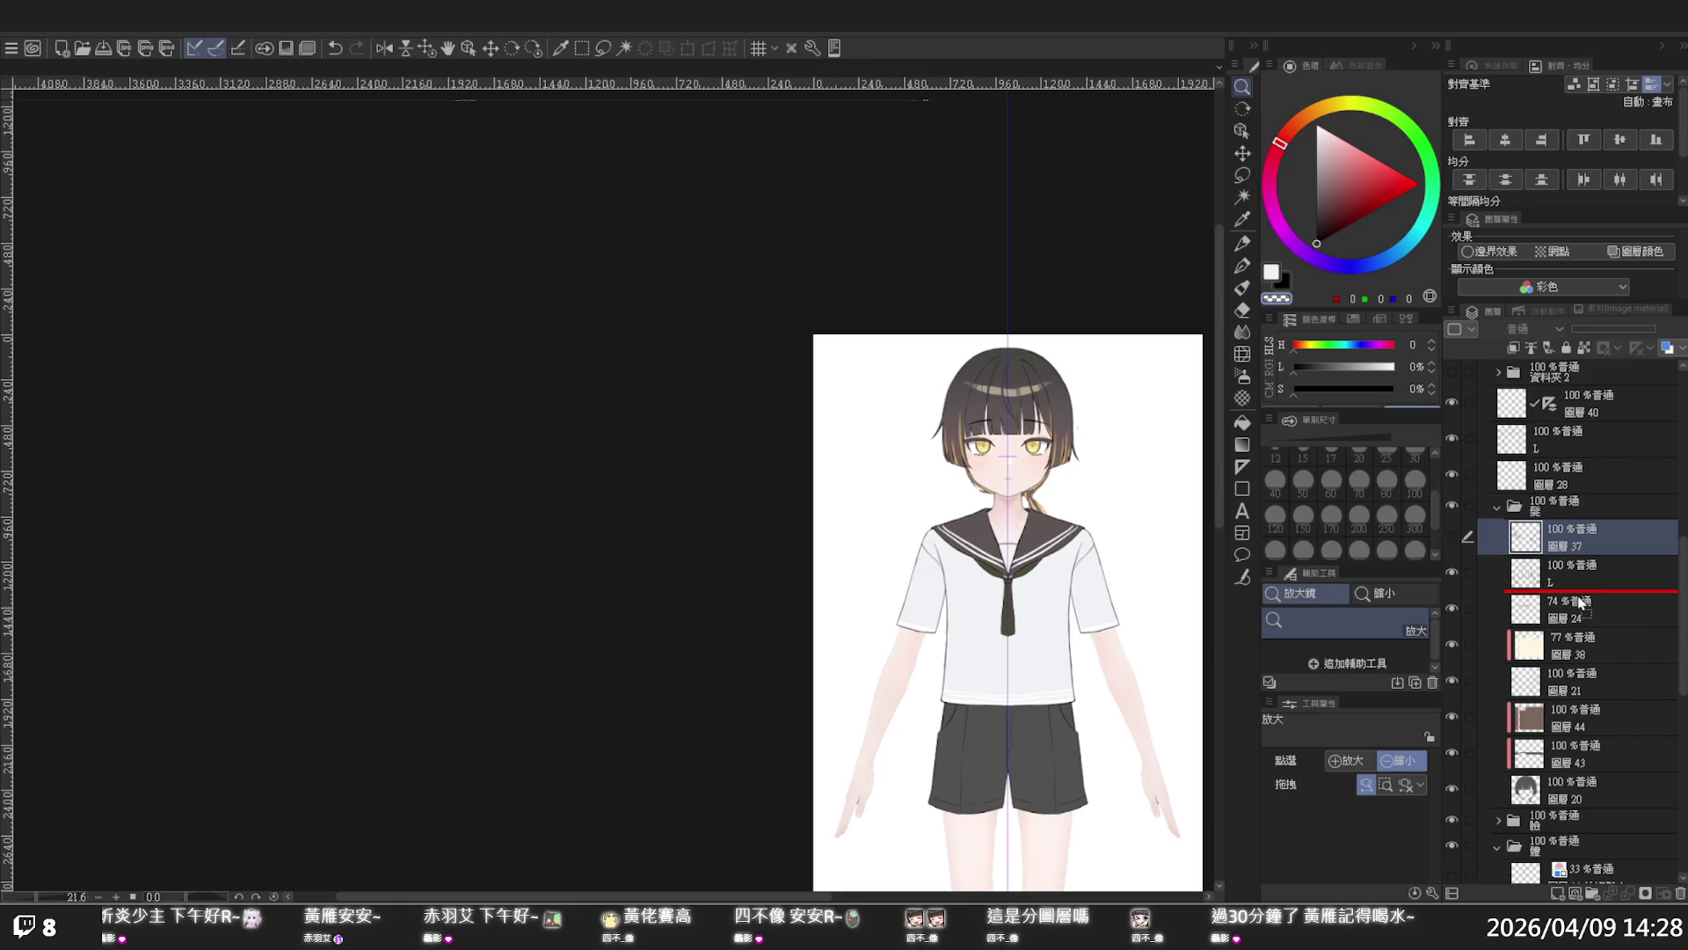
{"action": "left_click_drag", "start_coordinate": [1580, 601], "coordinate": [1587, 547]}
- Wrap 圖層 37 in a new layer folder named 後髮
{"action": "left_click", "coordinate": [1558, 893]}
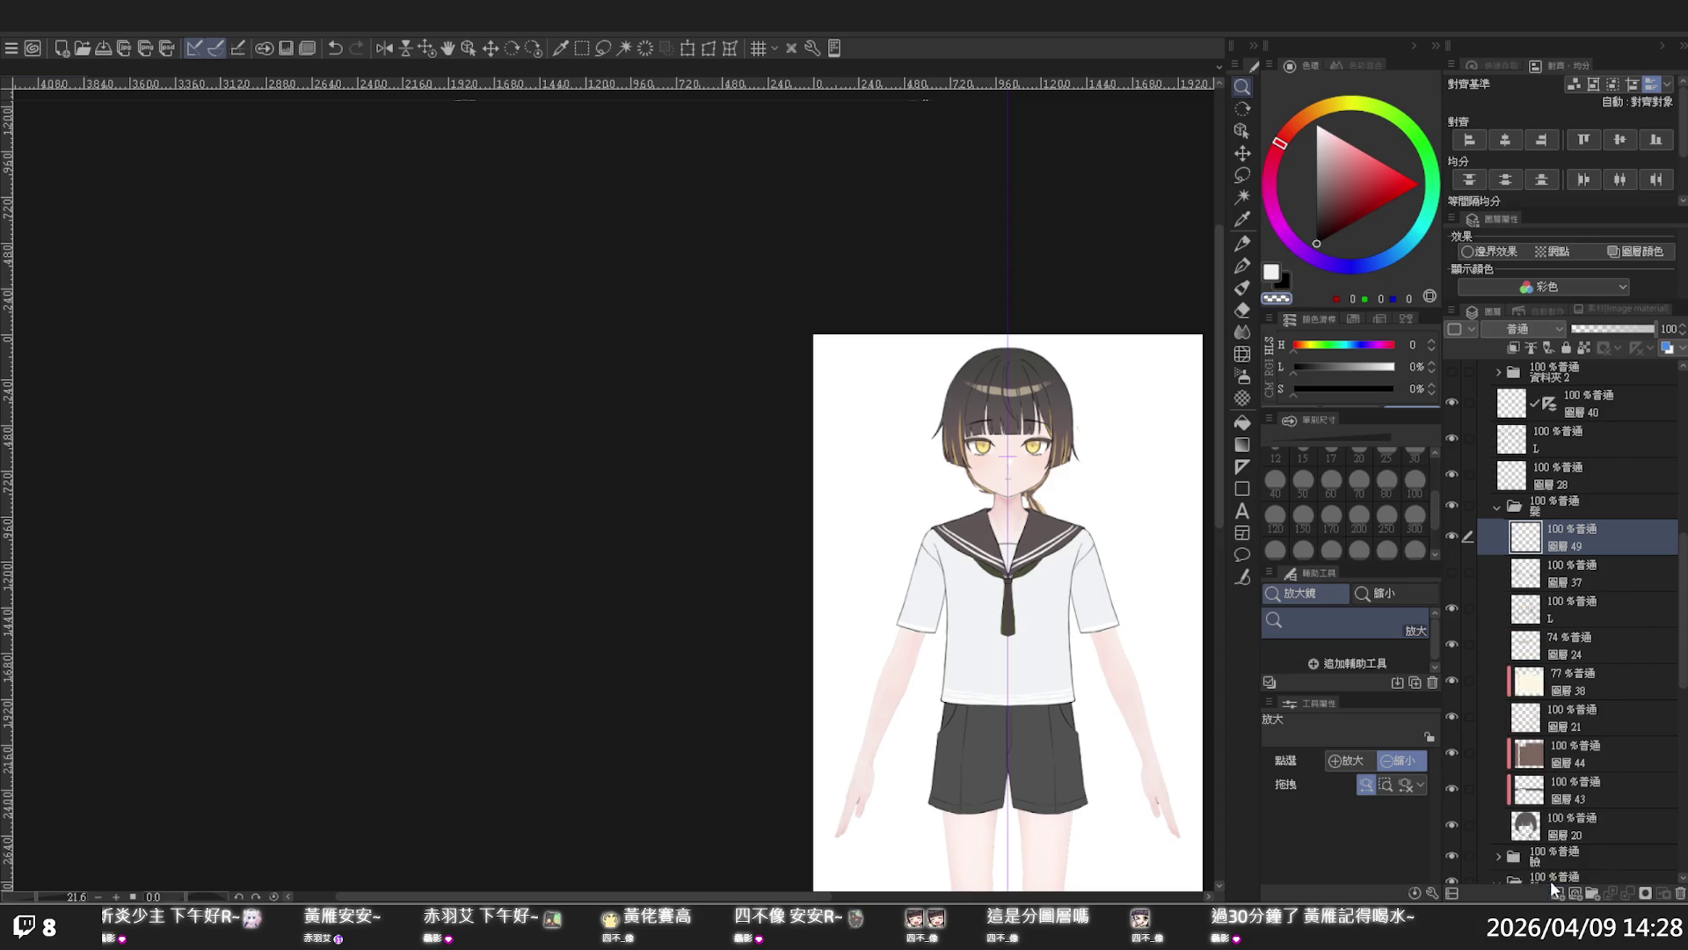
{"action": "key", "text": "ctrl+z"}
{"action": "left_click", "coordinate": [1593, 893]}
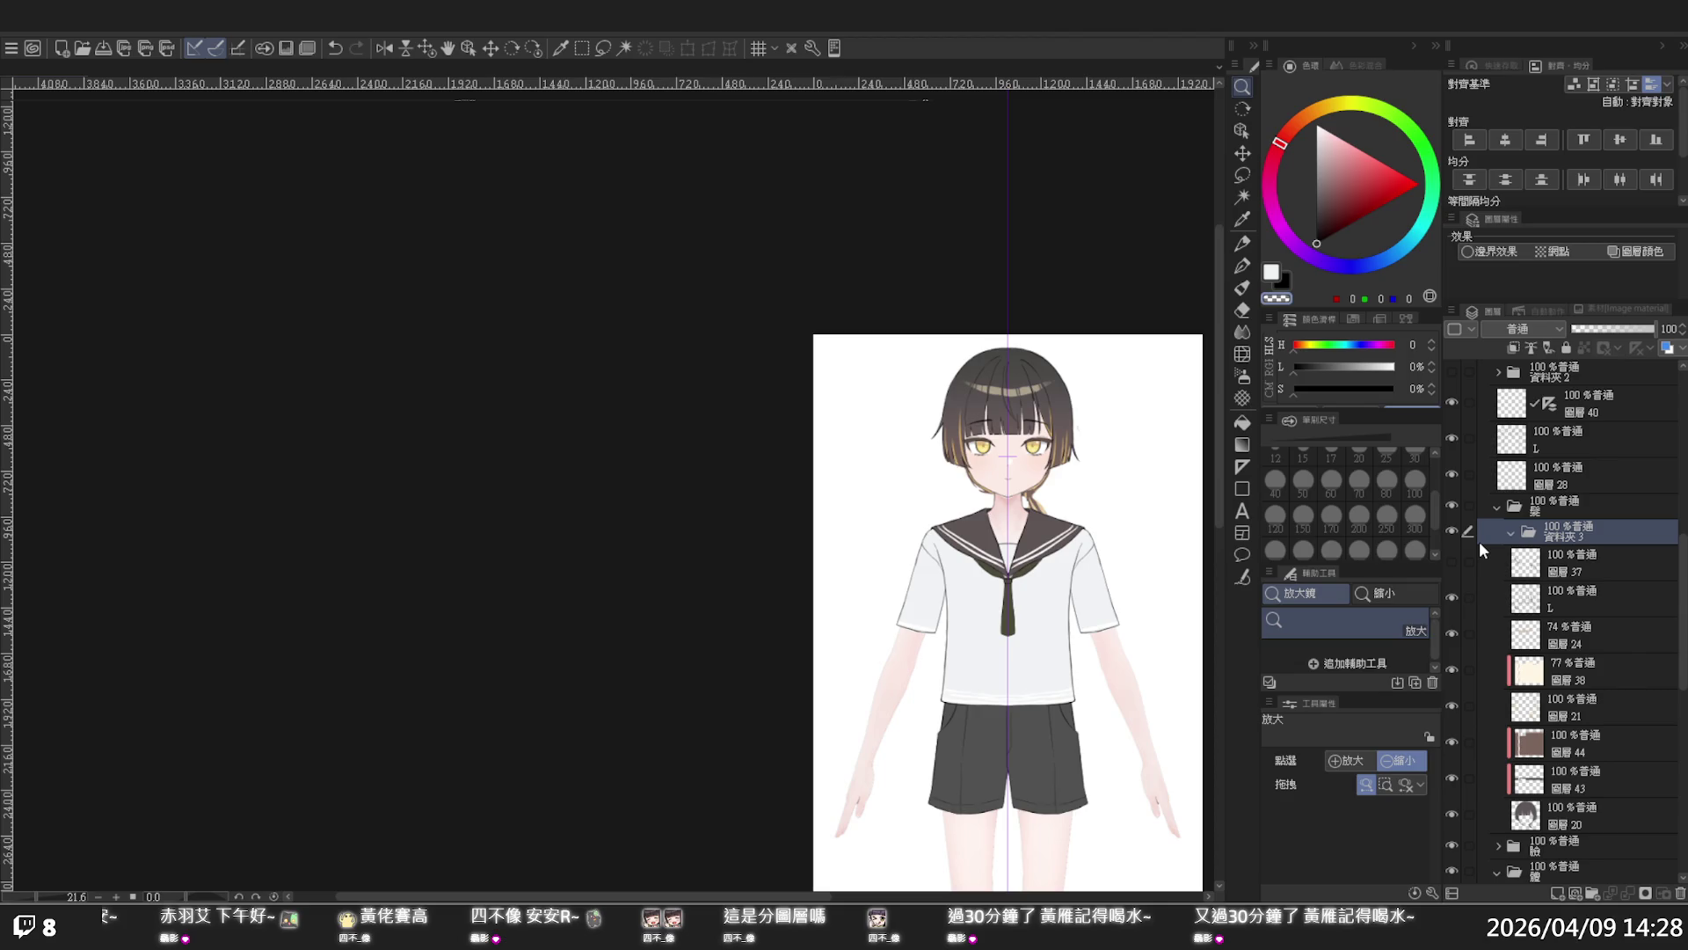
{"action": "key", "text": "Return"}
- Reselect 圖層 37 and zoom in on the character's face
{"action": "left_click", "coordinate": [1580, 547]}
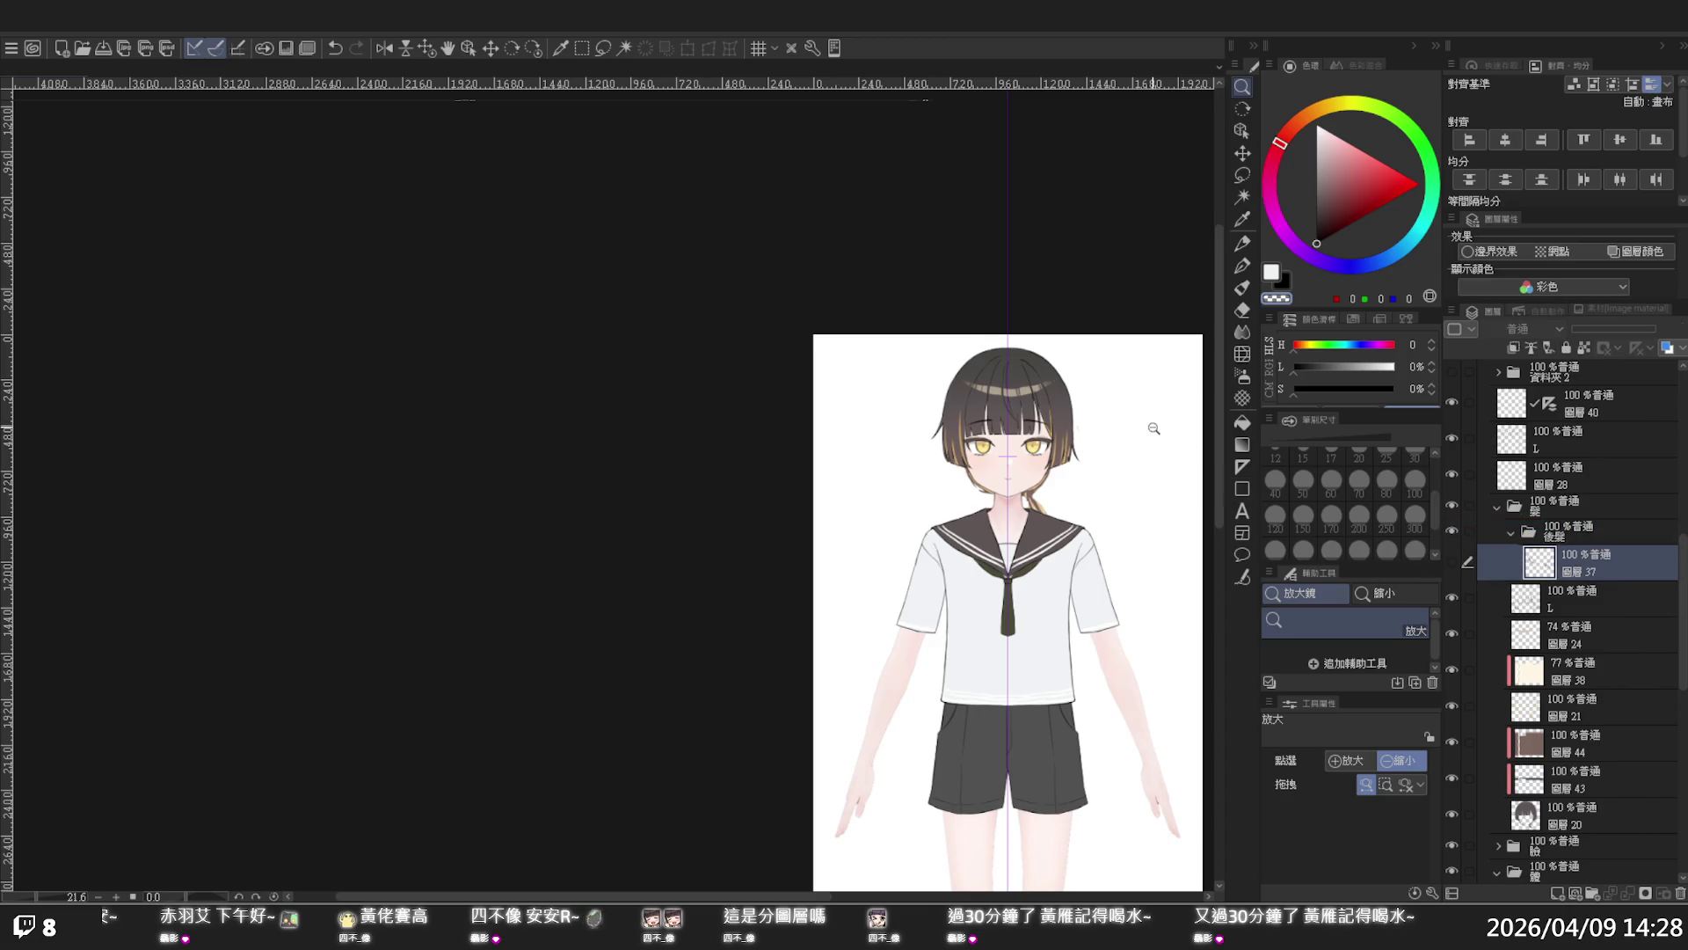
{"action": "left_click", "coordinate": [927, 518]}
{"action": "left_click", "coordinate": [927, 519]}
{"action": "scroll", "coordinate": [926, 519], "scroll_direction": "up", "scroll_amount": 1}
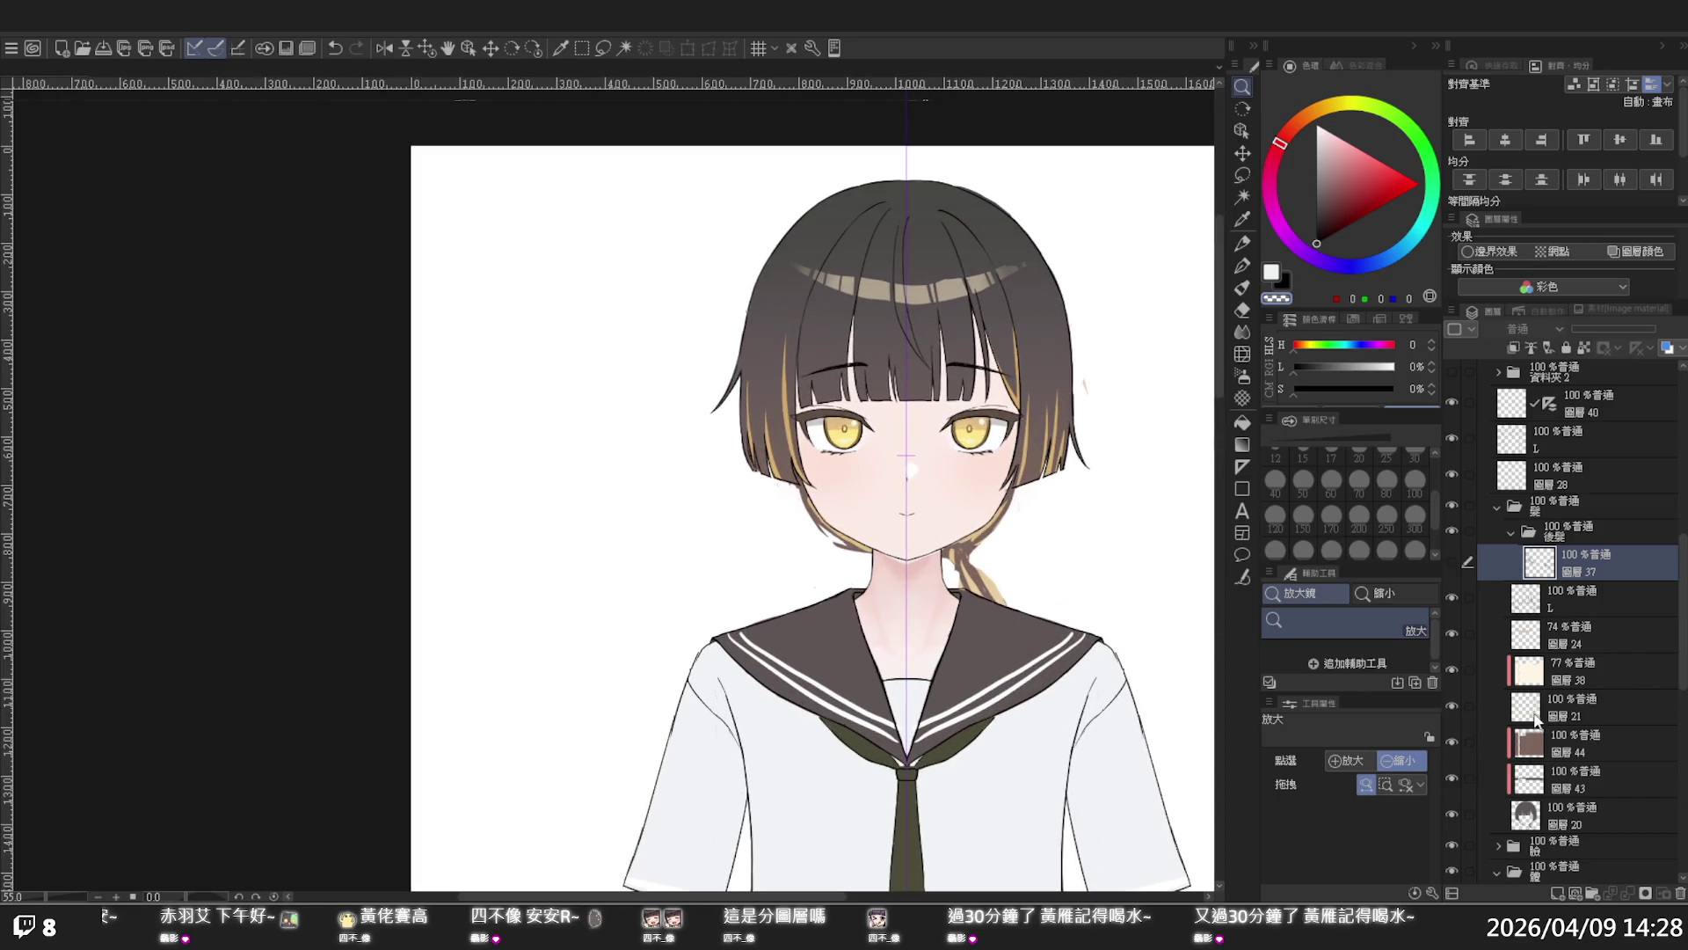
- Lasso the neck area on 圖層 21, cut it onto a new layer, and move that layer into 後髮
{"action": "left_click", "coordinate": [1535, 717]}
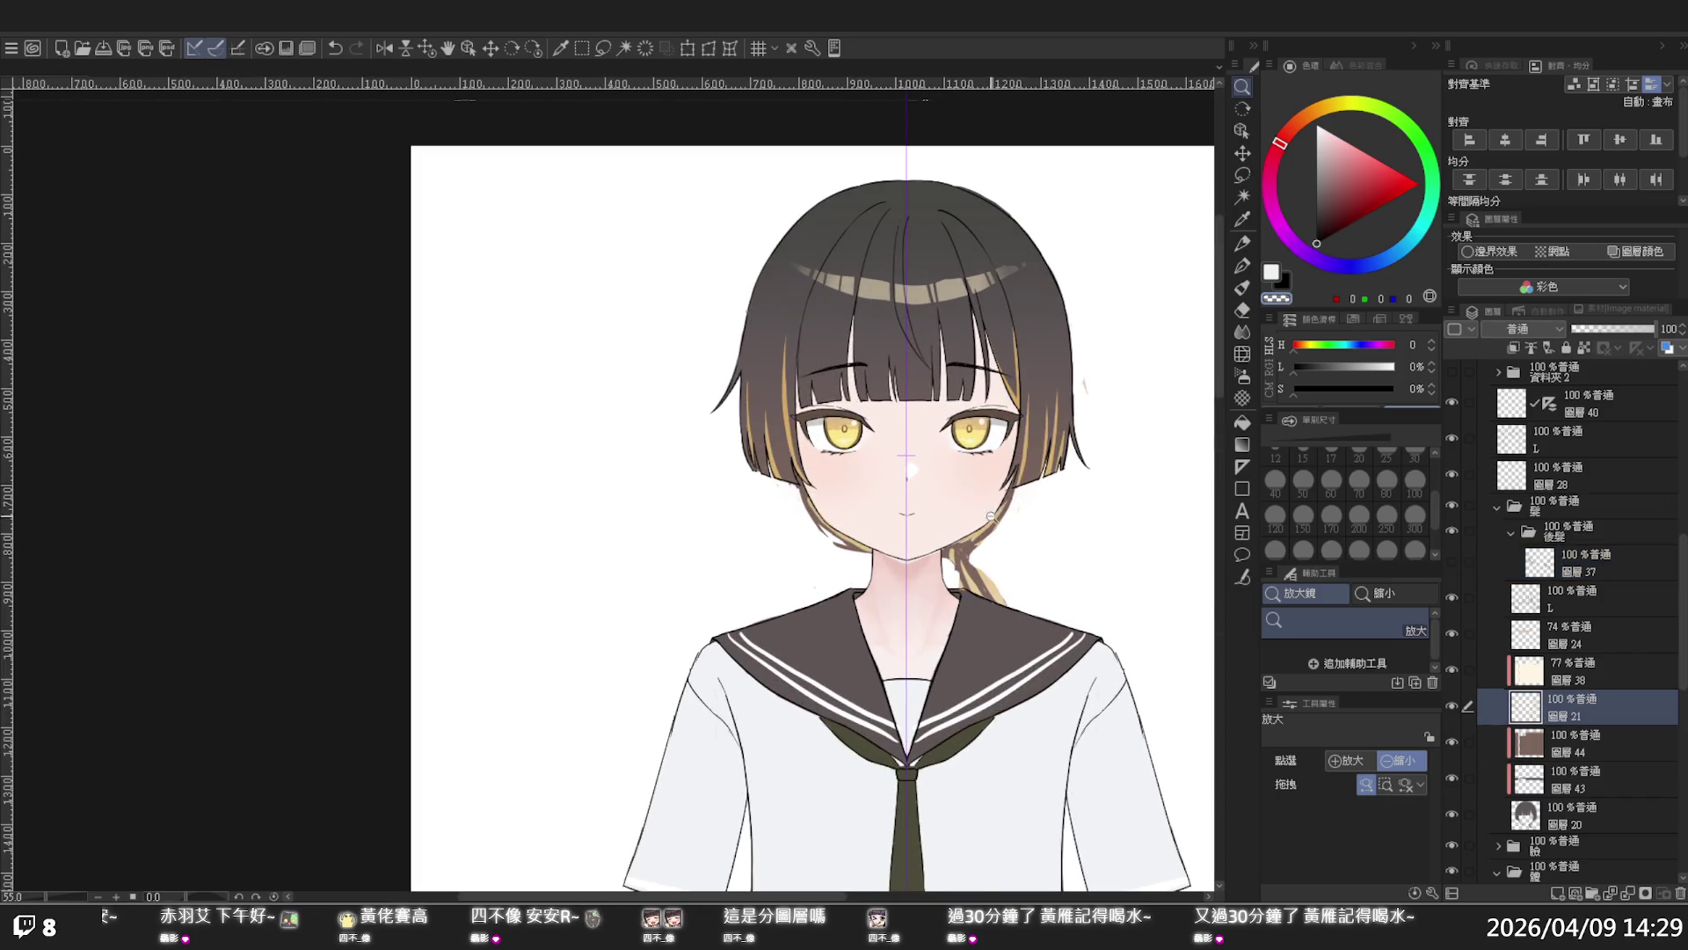
{"action": "scroll", "coordinate": [873, 475], "scroll_direction": "up", "scroll_amount": 4}
{"action": "left_click", "coordinate": [1242, 175]}
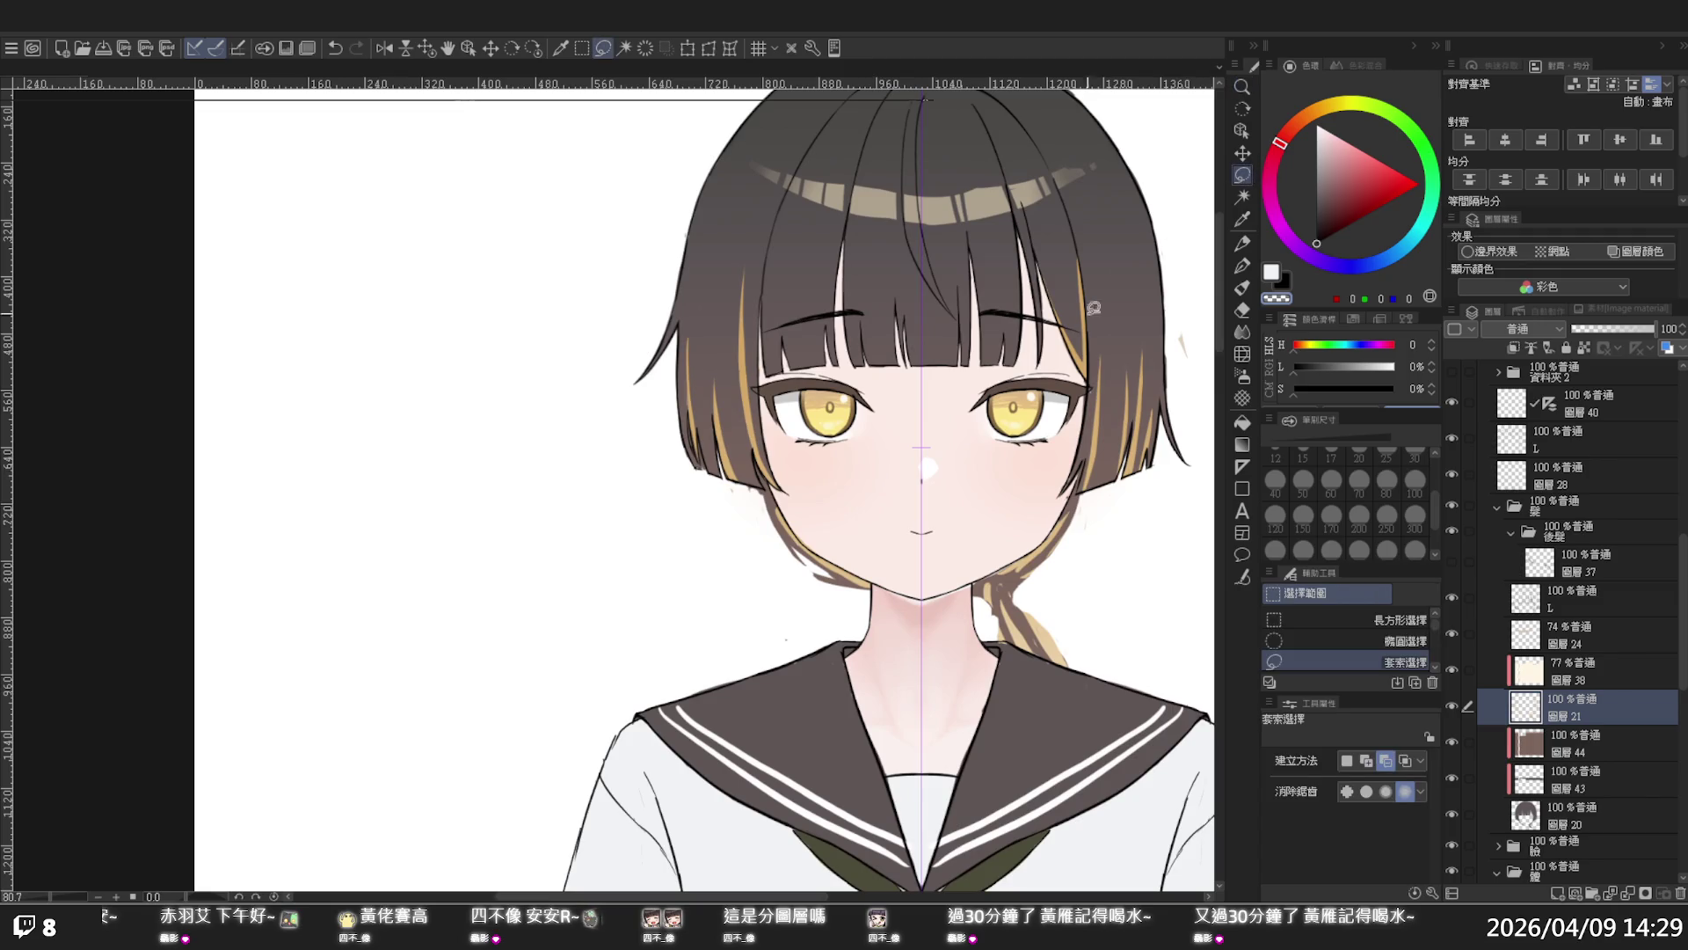
{"action": "mouse_move", "coordinate": [1043, 496]}
{"action": "left_mouse_down"}
{"action": "mouse_move", "coordinate": [1103, 548]}
{"action": "mouse_move", "coordinate": [963, 495]}
{"action": "mouse_move", "coordinate": [1026, 494]}
{"action": "left_mouse_up"}
{"action": "key", "text": "Delete"}
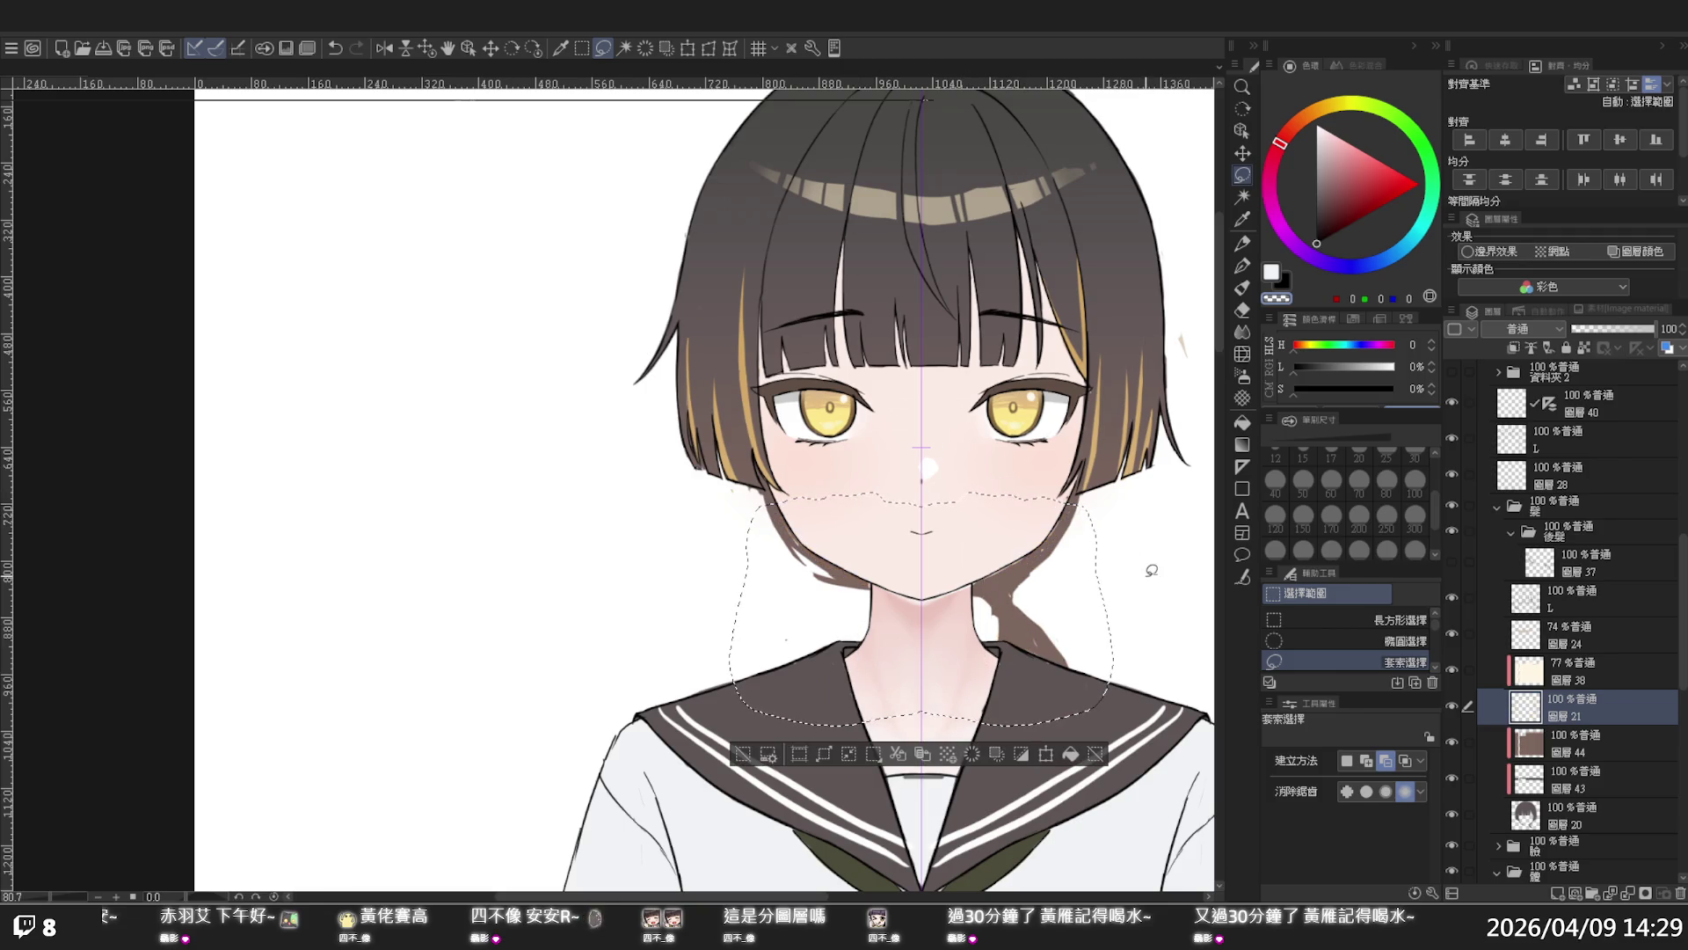
{"action": "key", "text": "ctrl+v"}
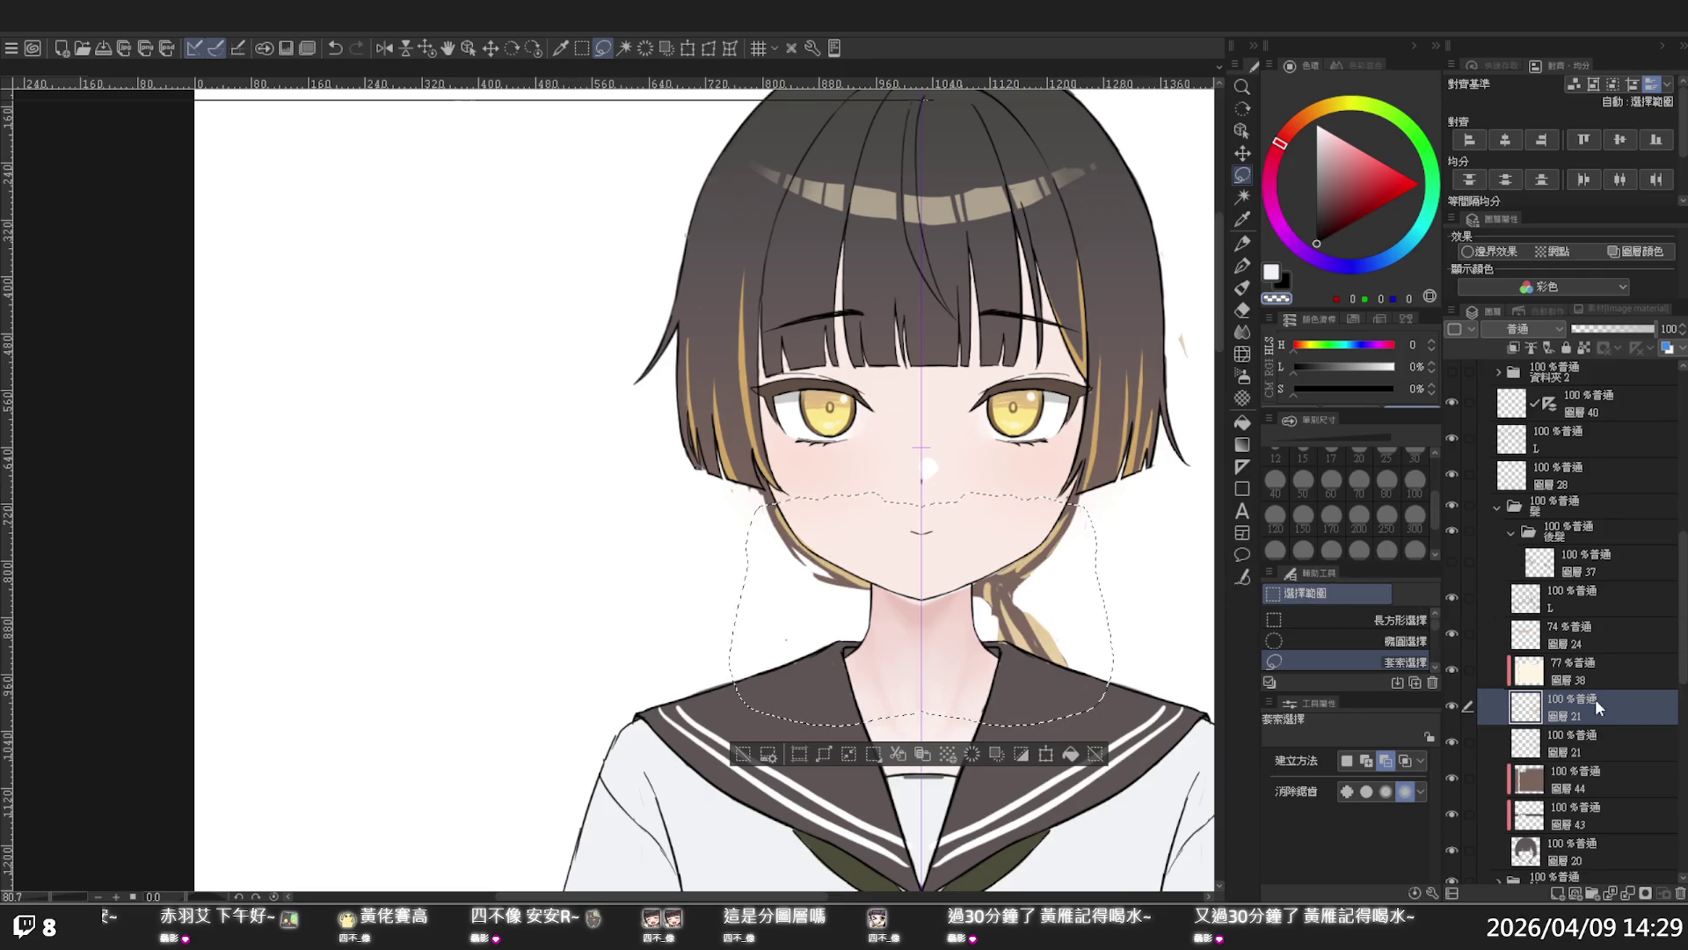
{"action": "left_click_drag", "start_coordinate": [1595, 701], "coordinate": [1618, 583]}
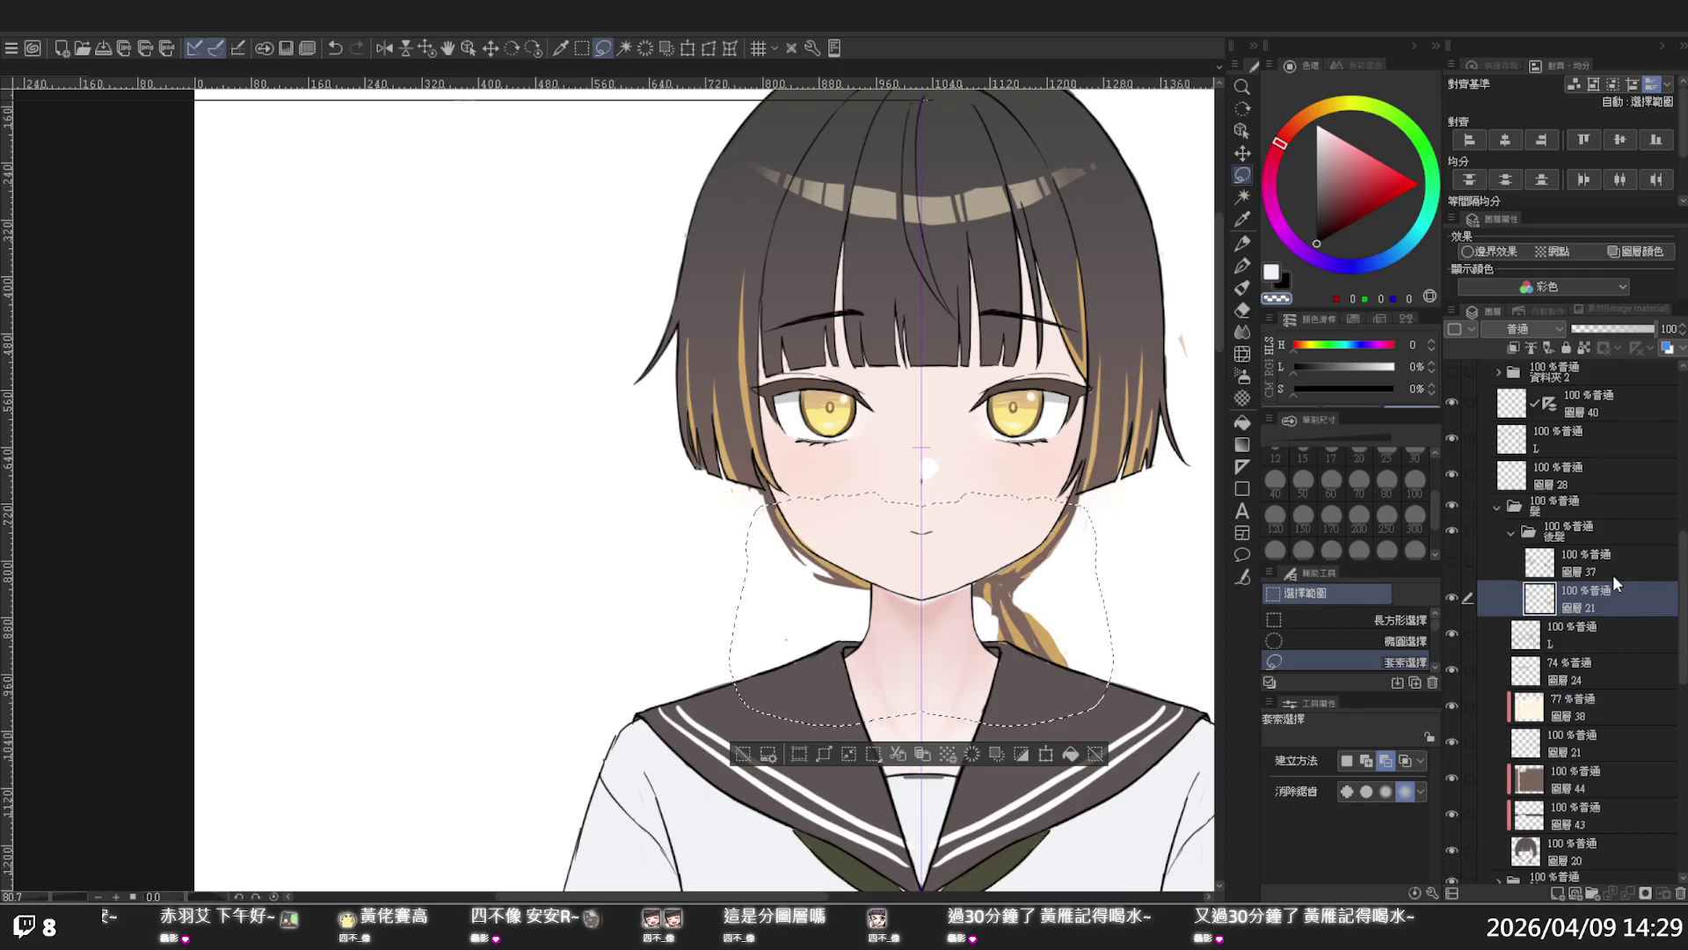
- Cut the same neck hair from 圖層 20 onto its own layer, deselect, and move it into 後髮
{"action": "left_click", "coordinate": [1575, 841]}
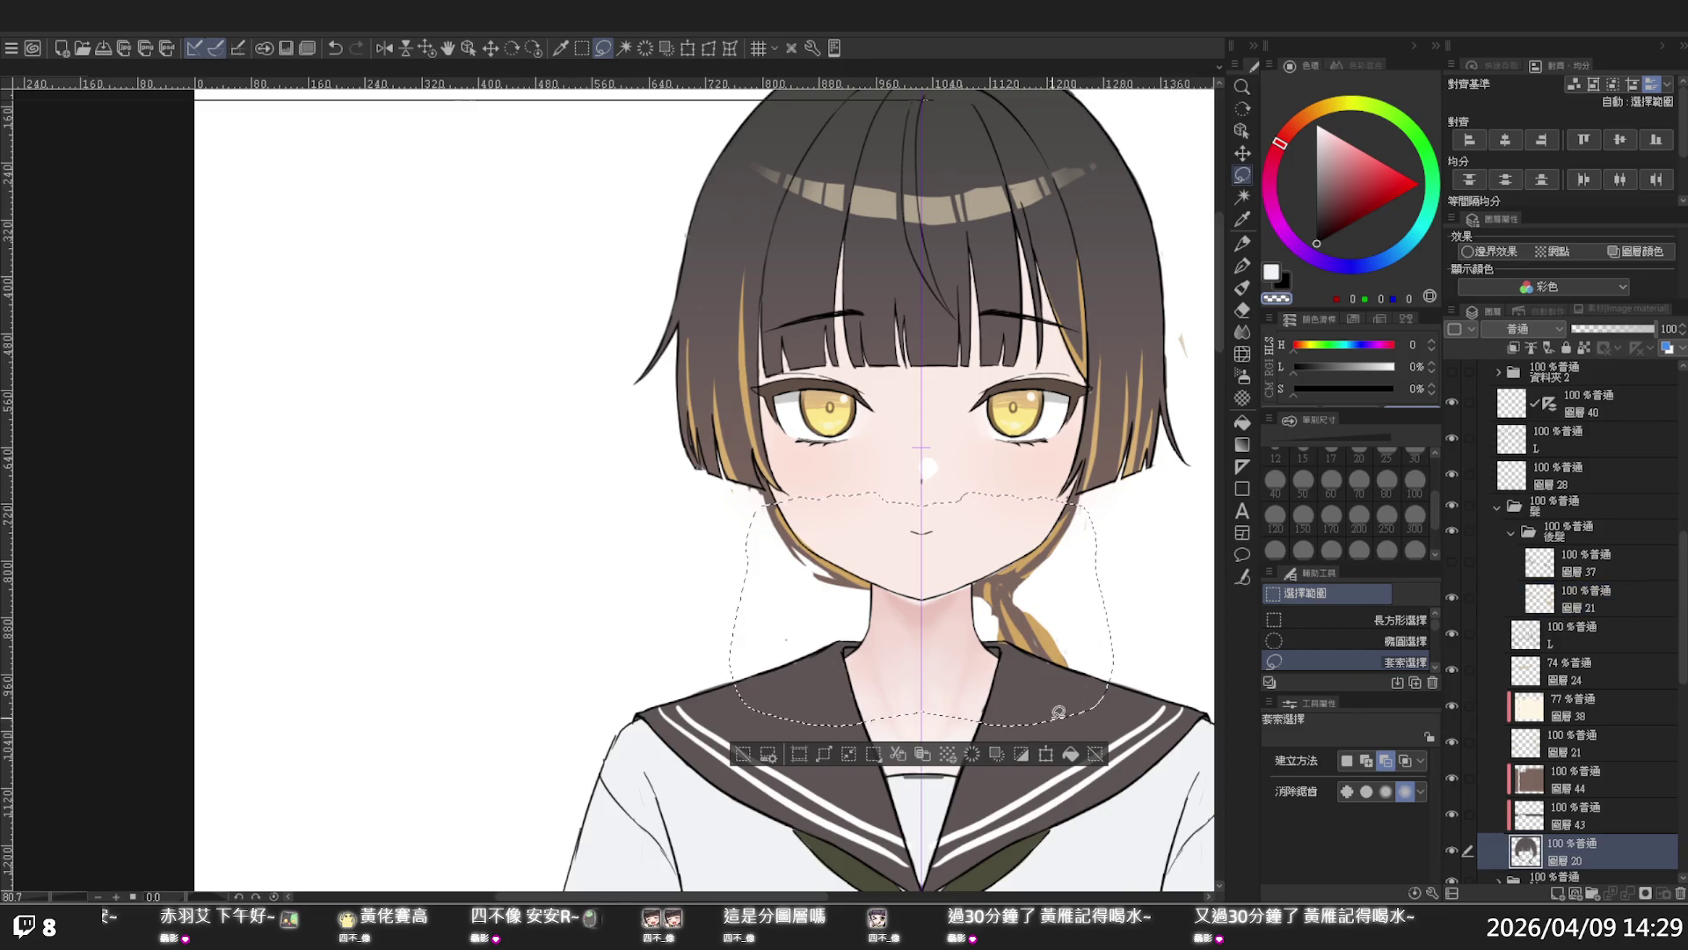
{"action": "left_click", "coordinate": [1066, 758]}
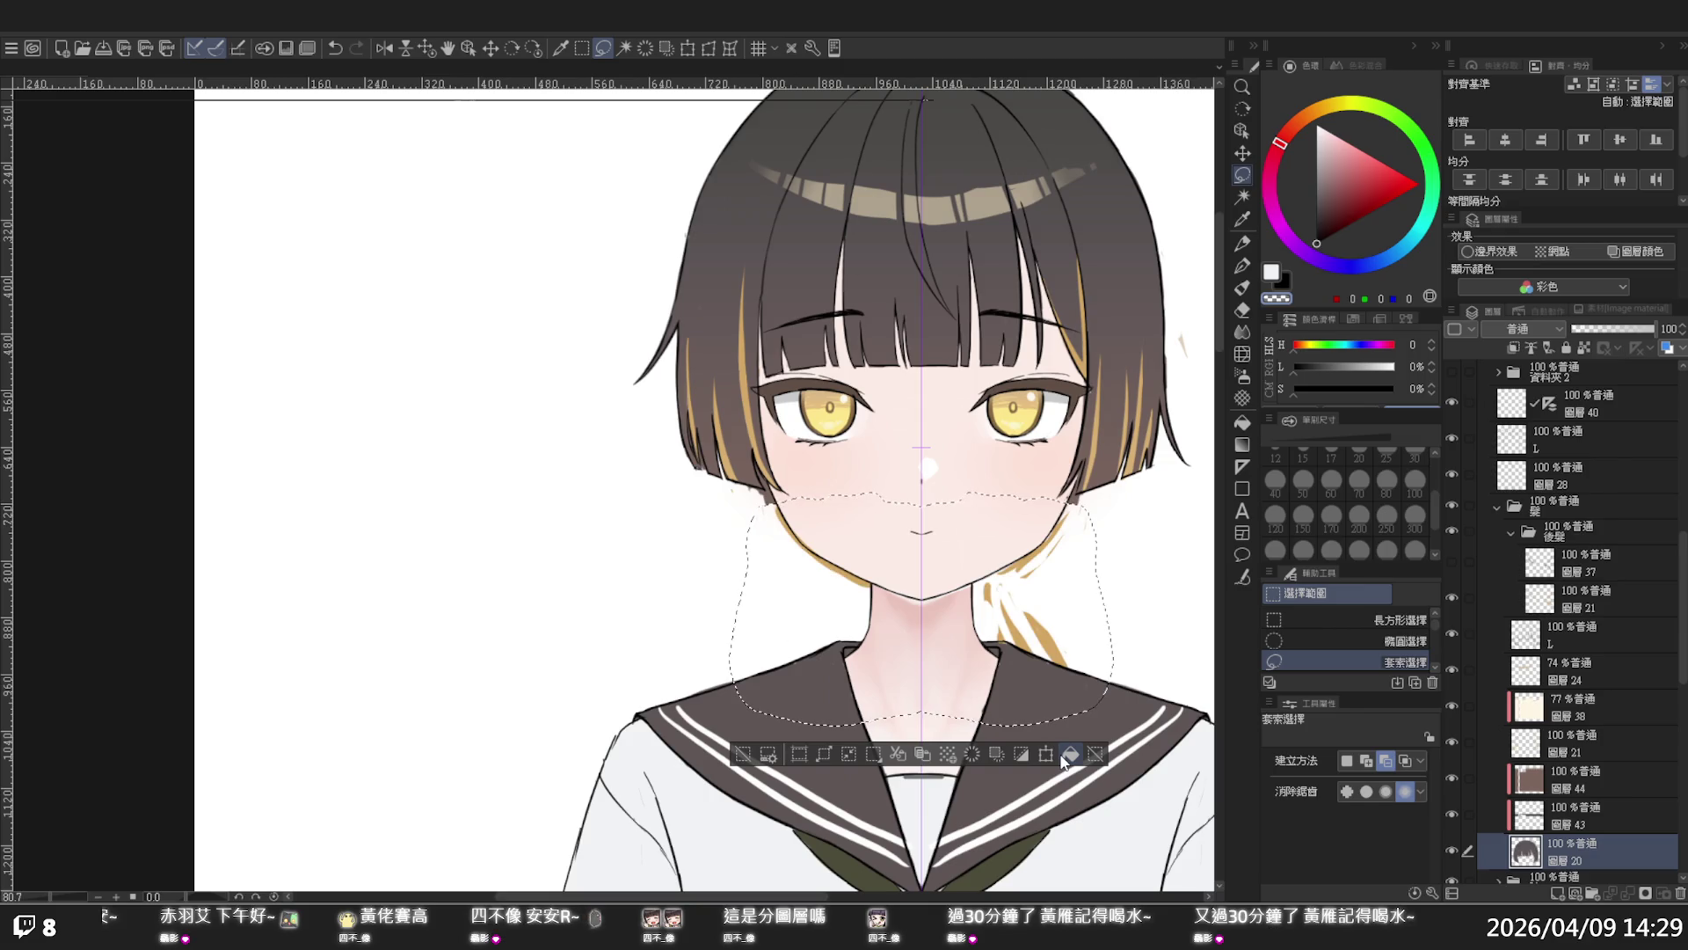
{"action": "left_click", "coordinate": [1065, 757]}
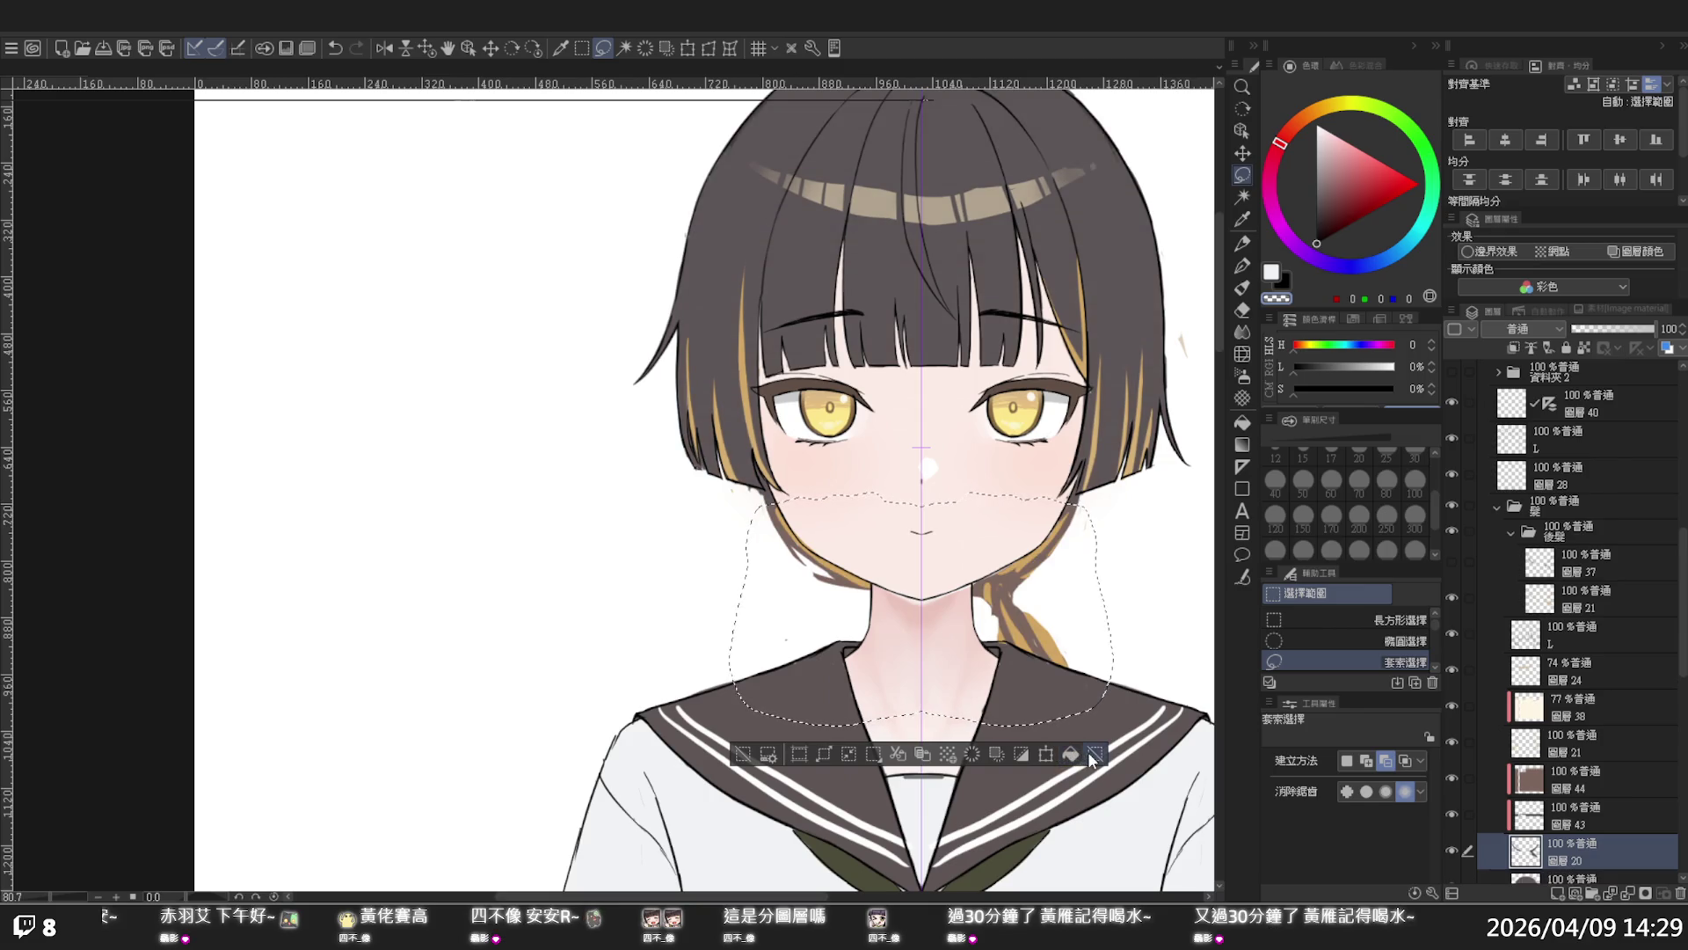
{"action": "left_click", "coordinate": [1091, 755]}
{"action": "left_click_drag", "start_coordinate": [1570, 853], "coordinate": [1599, 620]}
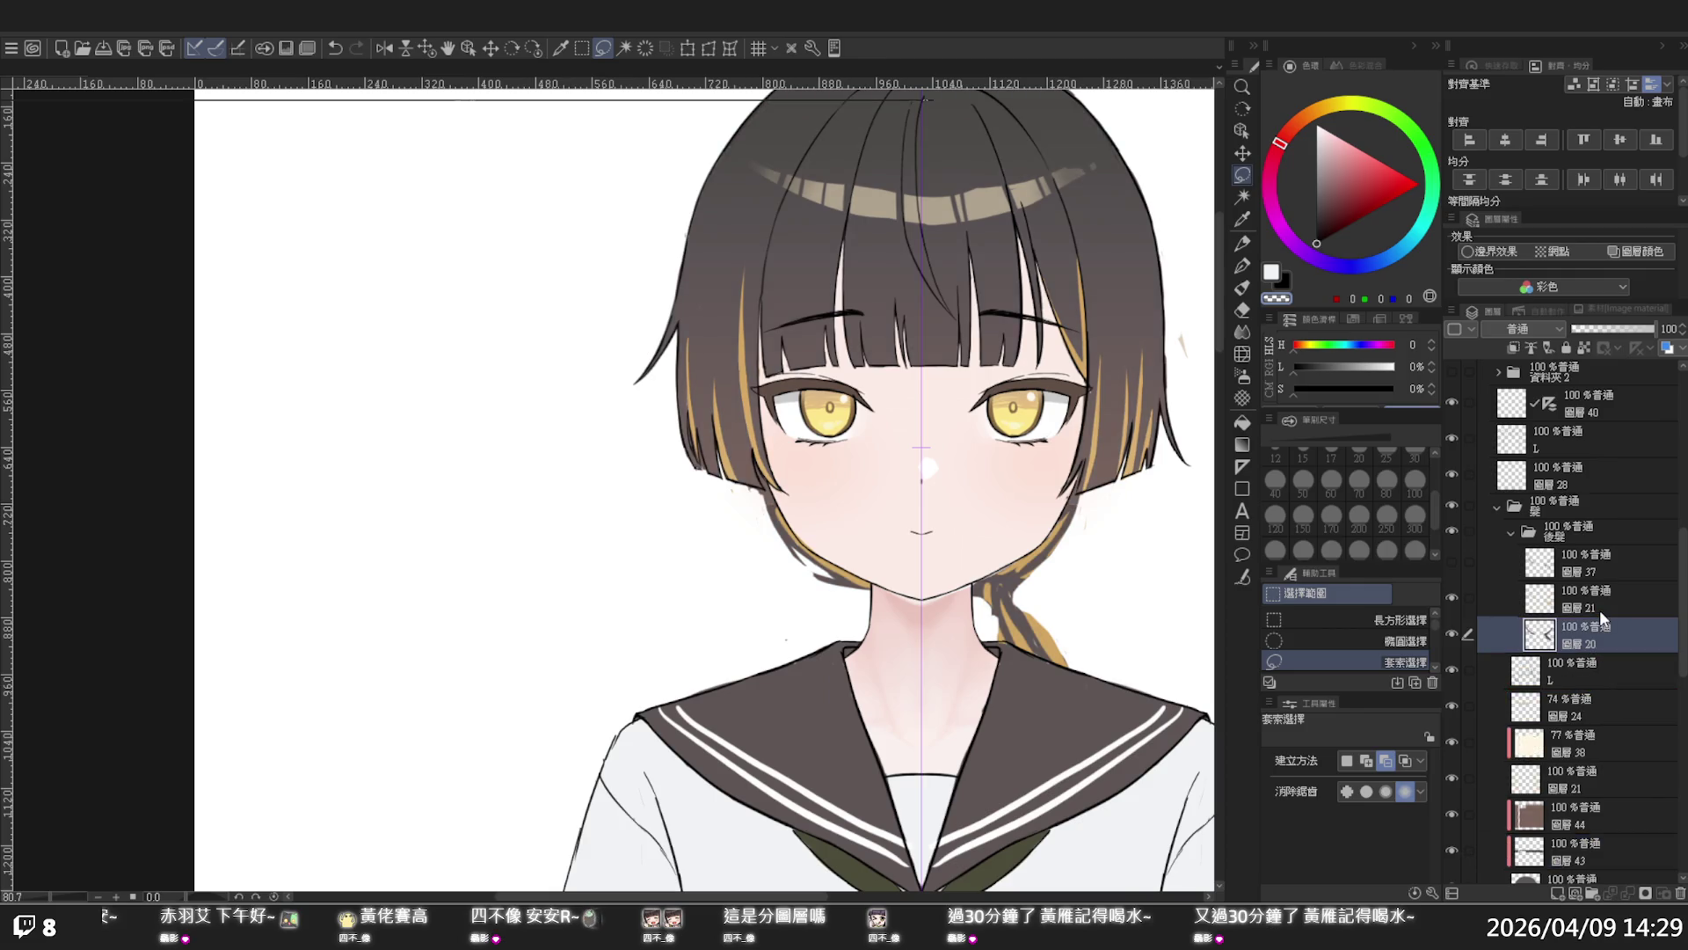
- Toggle visibility of 圖層 20, 21 and 37 to check them, leaving the ponytail layer 圖層 37 hidden
{"action": "left_click", "coordinate": [1570, 809]}
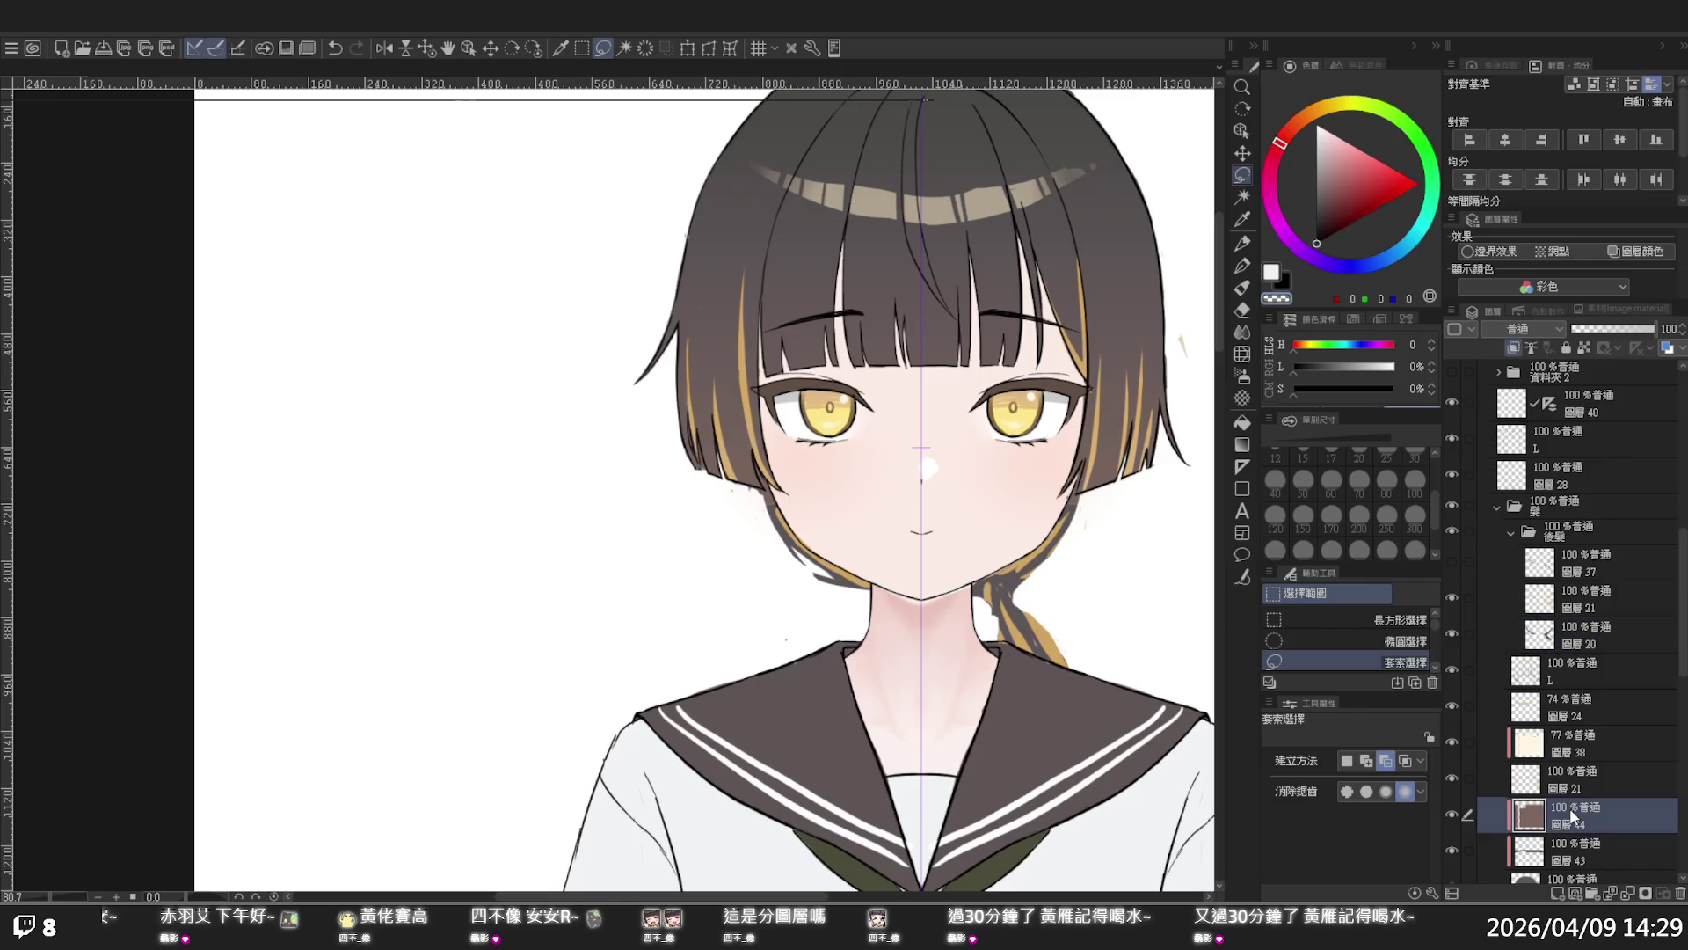
{"action": "left_click", "coordinate": [1452, 629]}
{"action": "left_click", "coordinate": [1453, 629]}
{"action": "left_click", "coordinate": [1453, 598]}
{"action": "left_click", "coordinate": [1453, 598]}
{"action": "left_click", "coordinate": [1457, 563]}
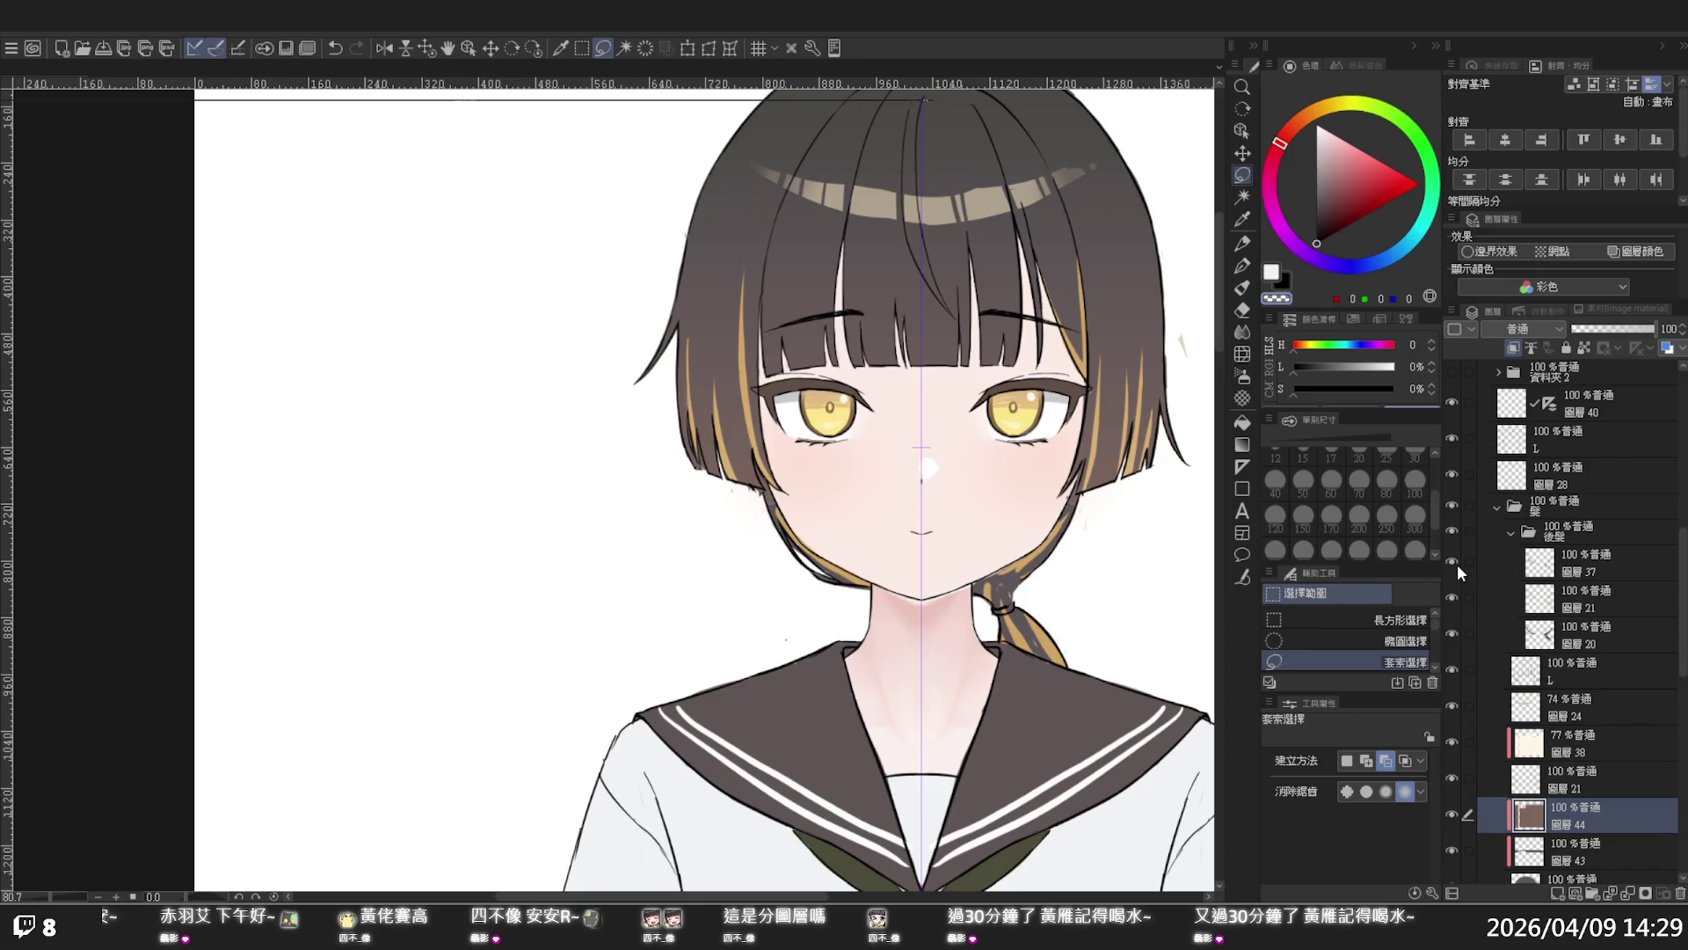
{"action": "left_click", "coordinate": [1453, 563]}
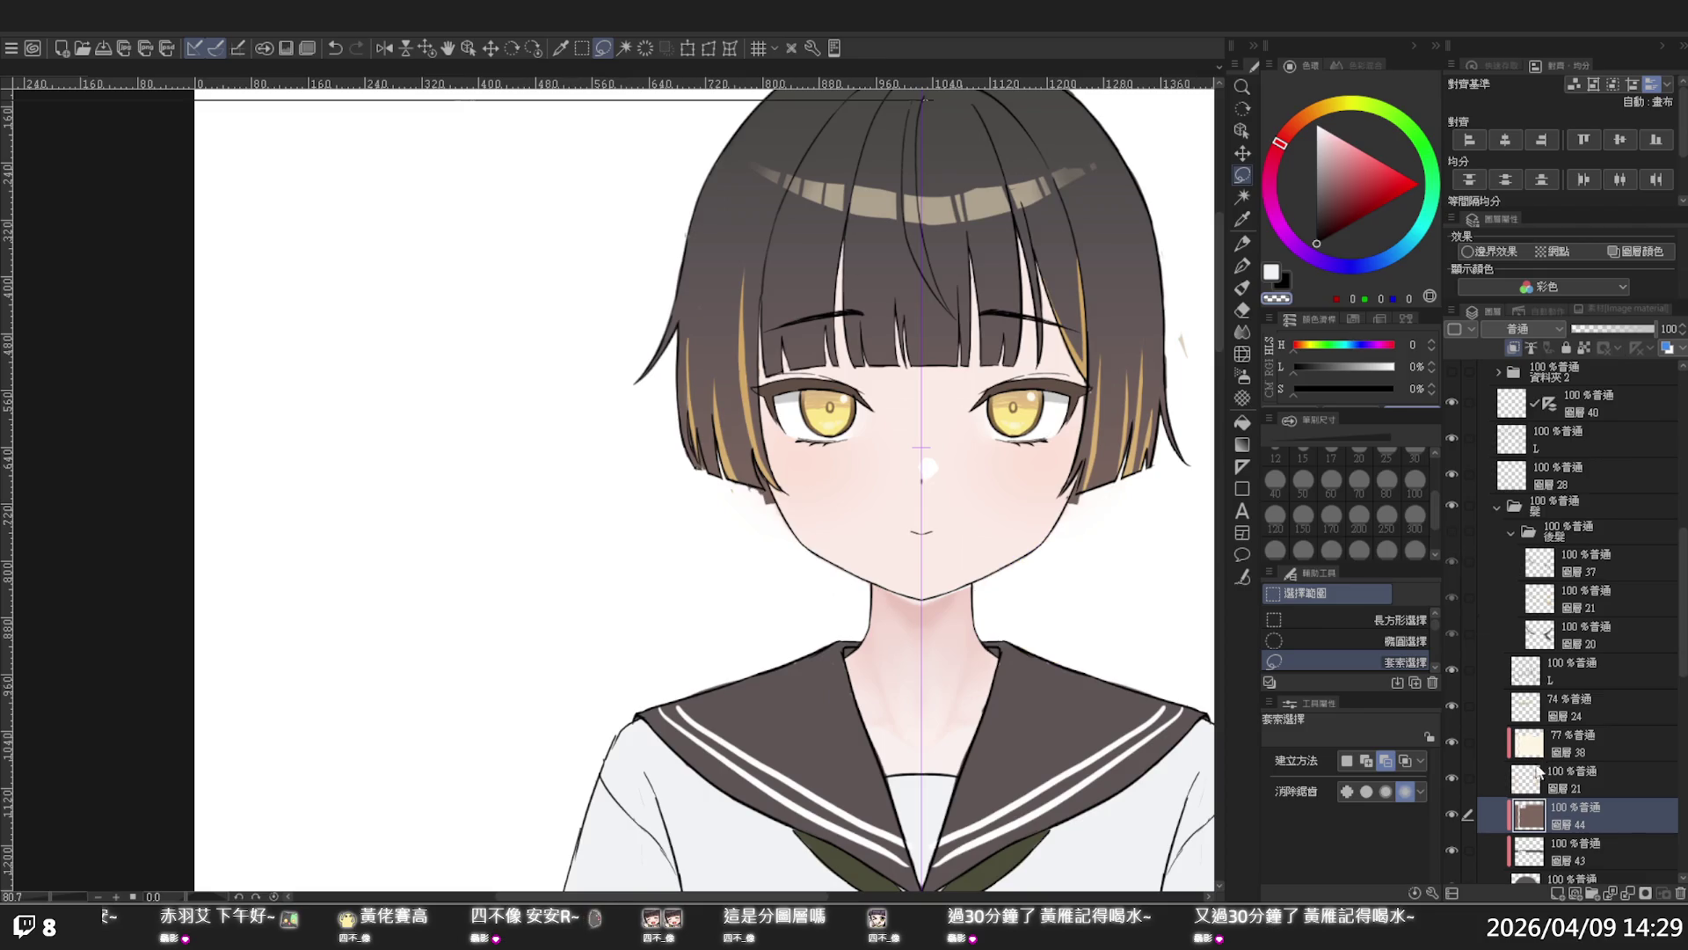
{"action": "scroll", "coordinate": [1546, 791], "scroll_direction": "down", "scroll_amount": 2}
- Select 圖層 20 with the G-pen, then expand the 臉 folder and select 圖層 19
{"action": "left_click", "coordinate": [1550, 799]}
{"action": "scroll", "coordinate": [1092, 519], "scroll_direction": "up", "scroll_amount": 2}
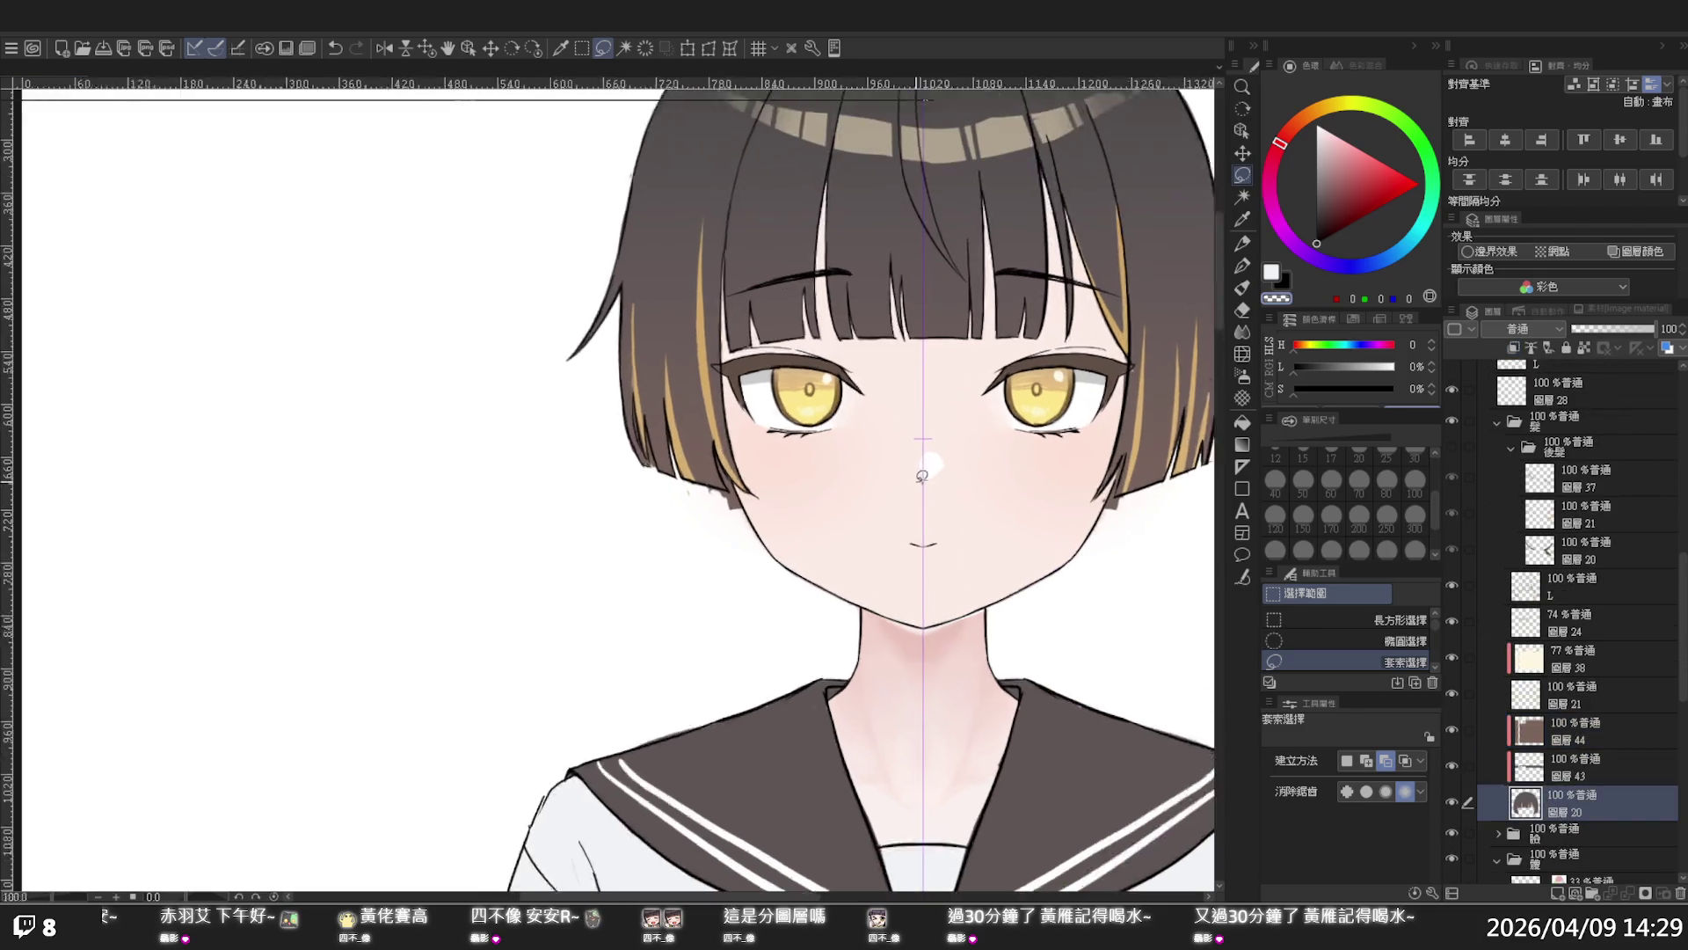
{"action": "key", "text": "p"}
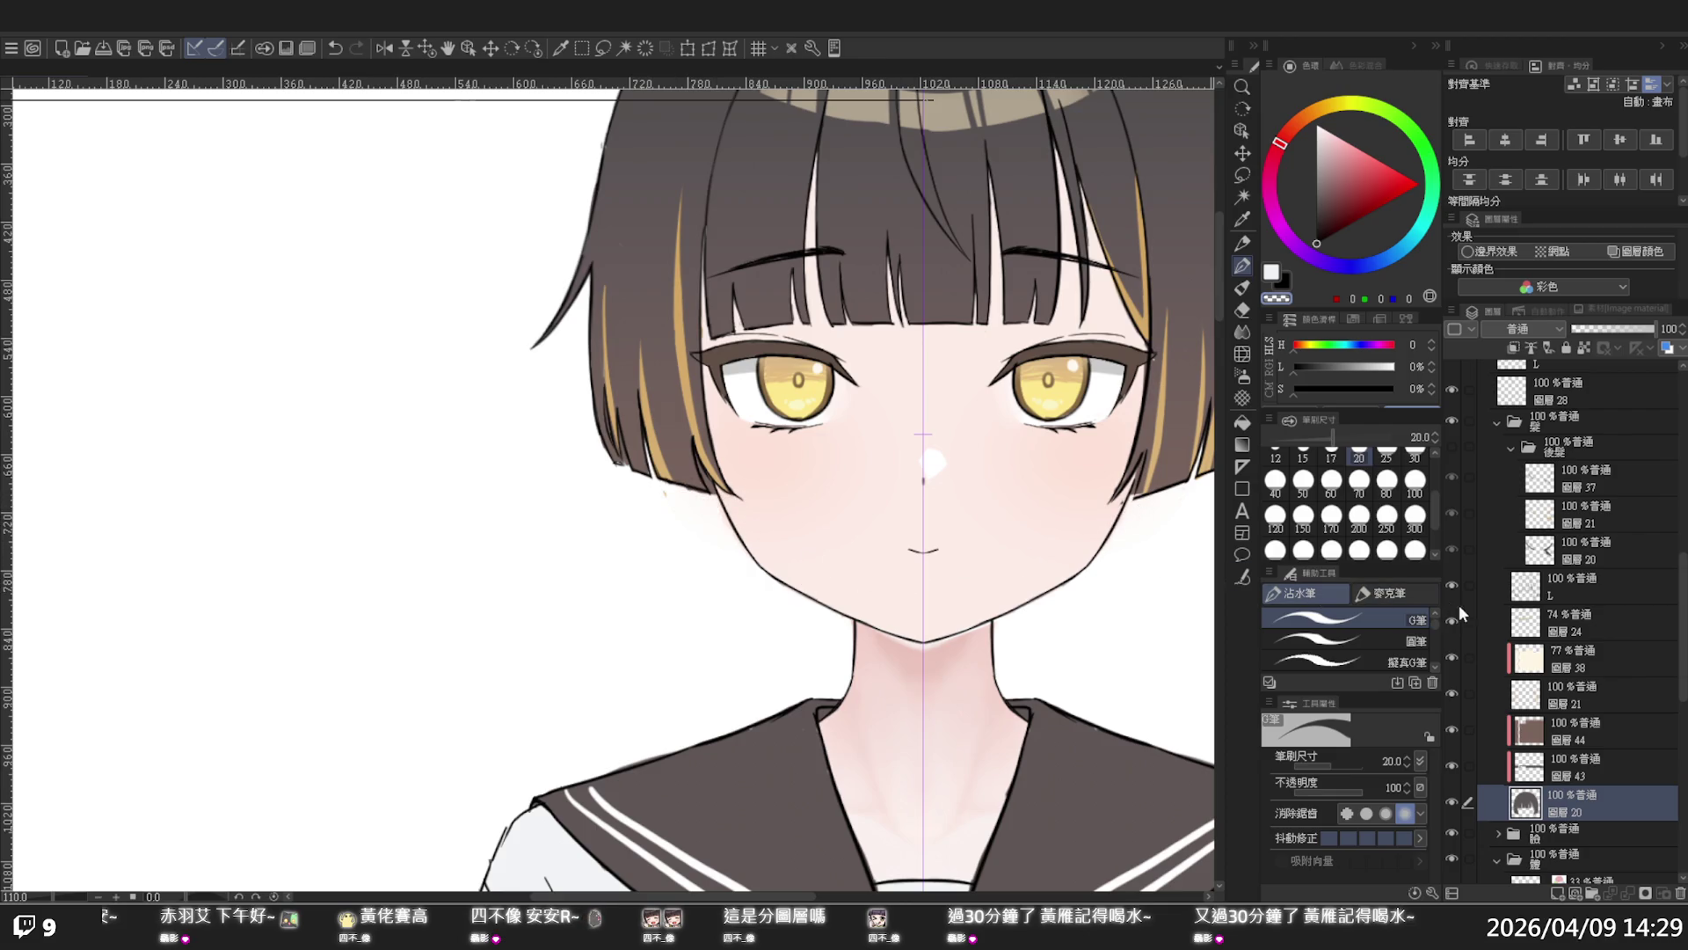
{"action": "mouse_move", "coordinate": [1682, 626]}
{"action": "left_mouse_down"}
{"action": "mouse_move", "coordinate": [1684, 708]}
{"action": "mouse_move", "coordinate": [1684, 472]}
{"action": "mouse_move", "coordinate": [1679, 668]}
{"action": "left_mouse_up"}
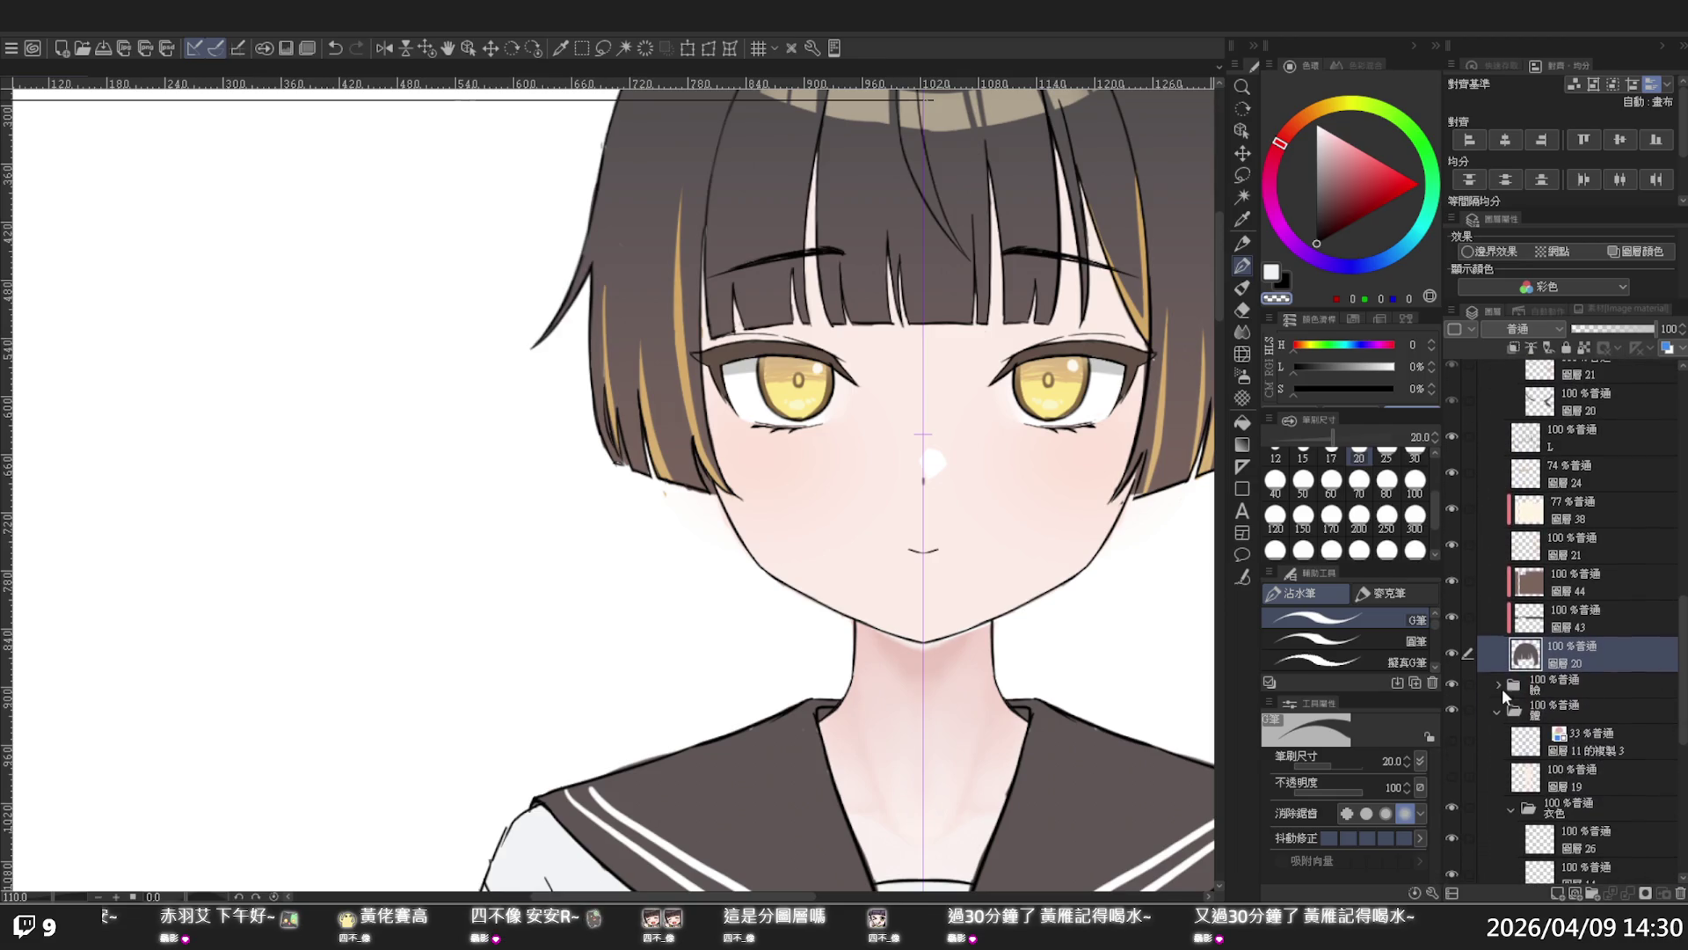
{"action": "left_click", "coordinate": [1498, 684]}
{"action": "left_click_drag", "start_coordinate": [1682, 660], "coordinate": [1684, 747]}
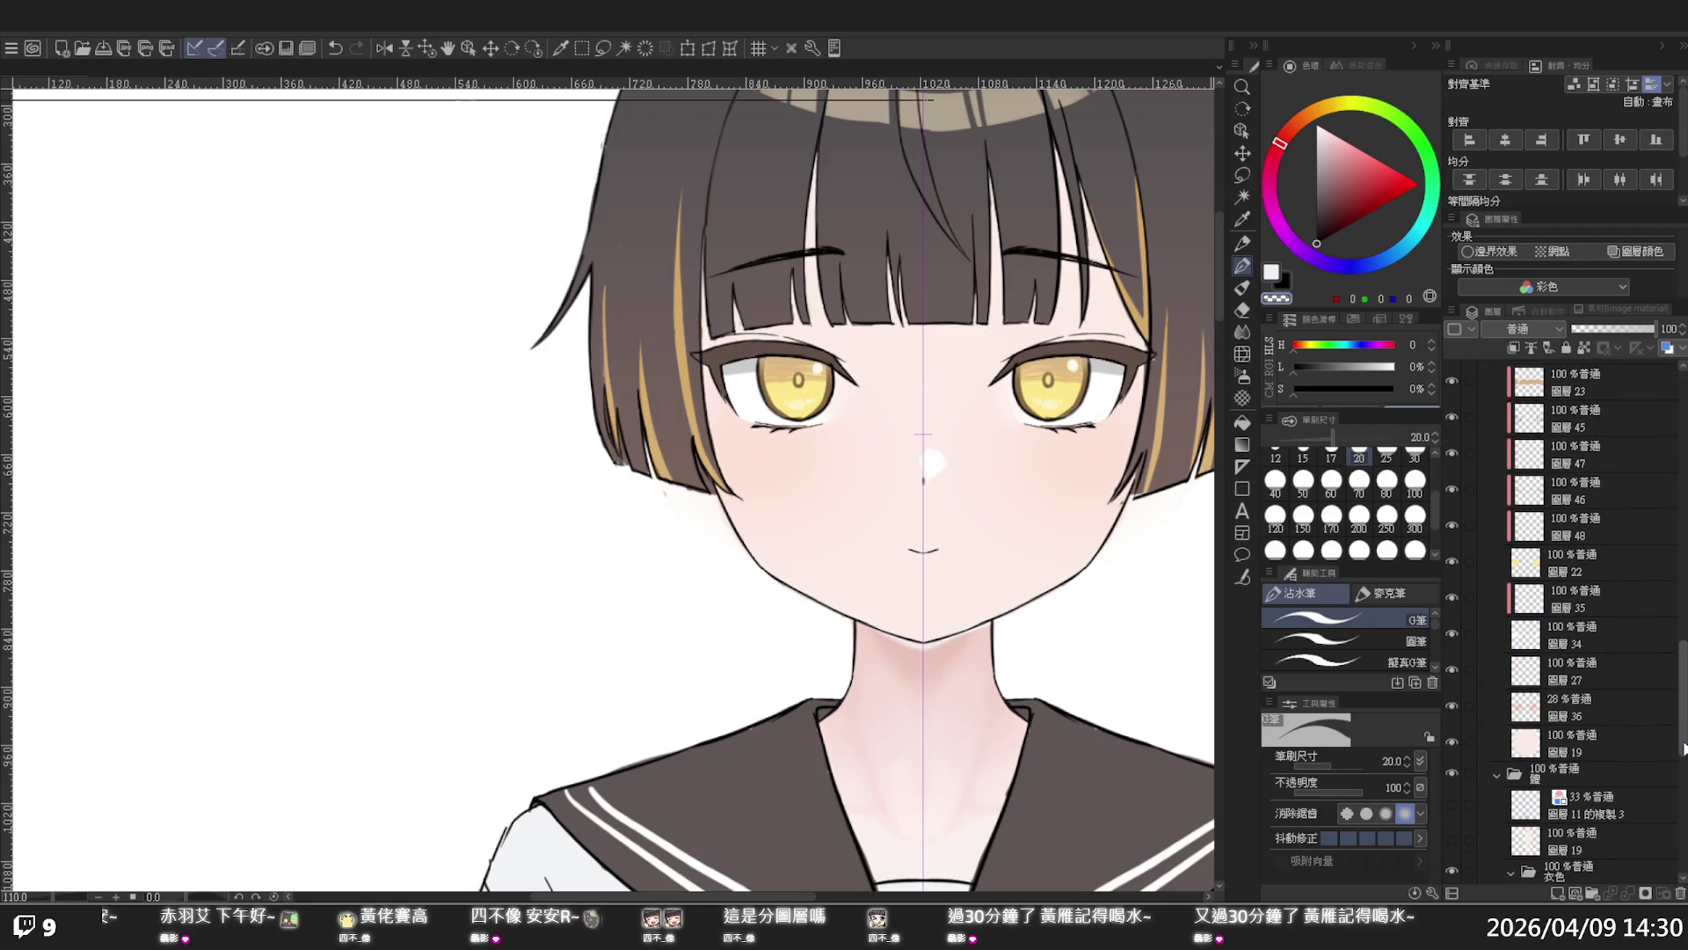
{"action": "left_click", "coordinate": [1583, 743]}
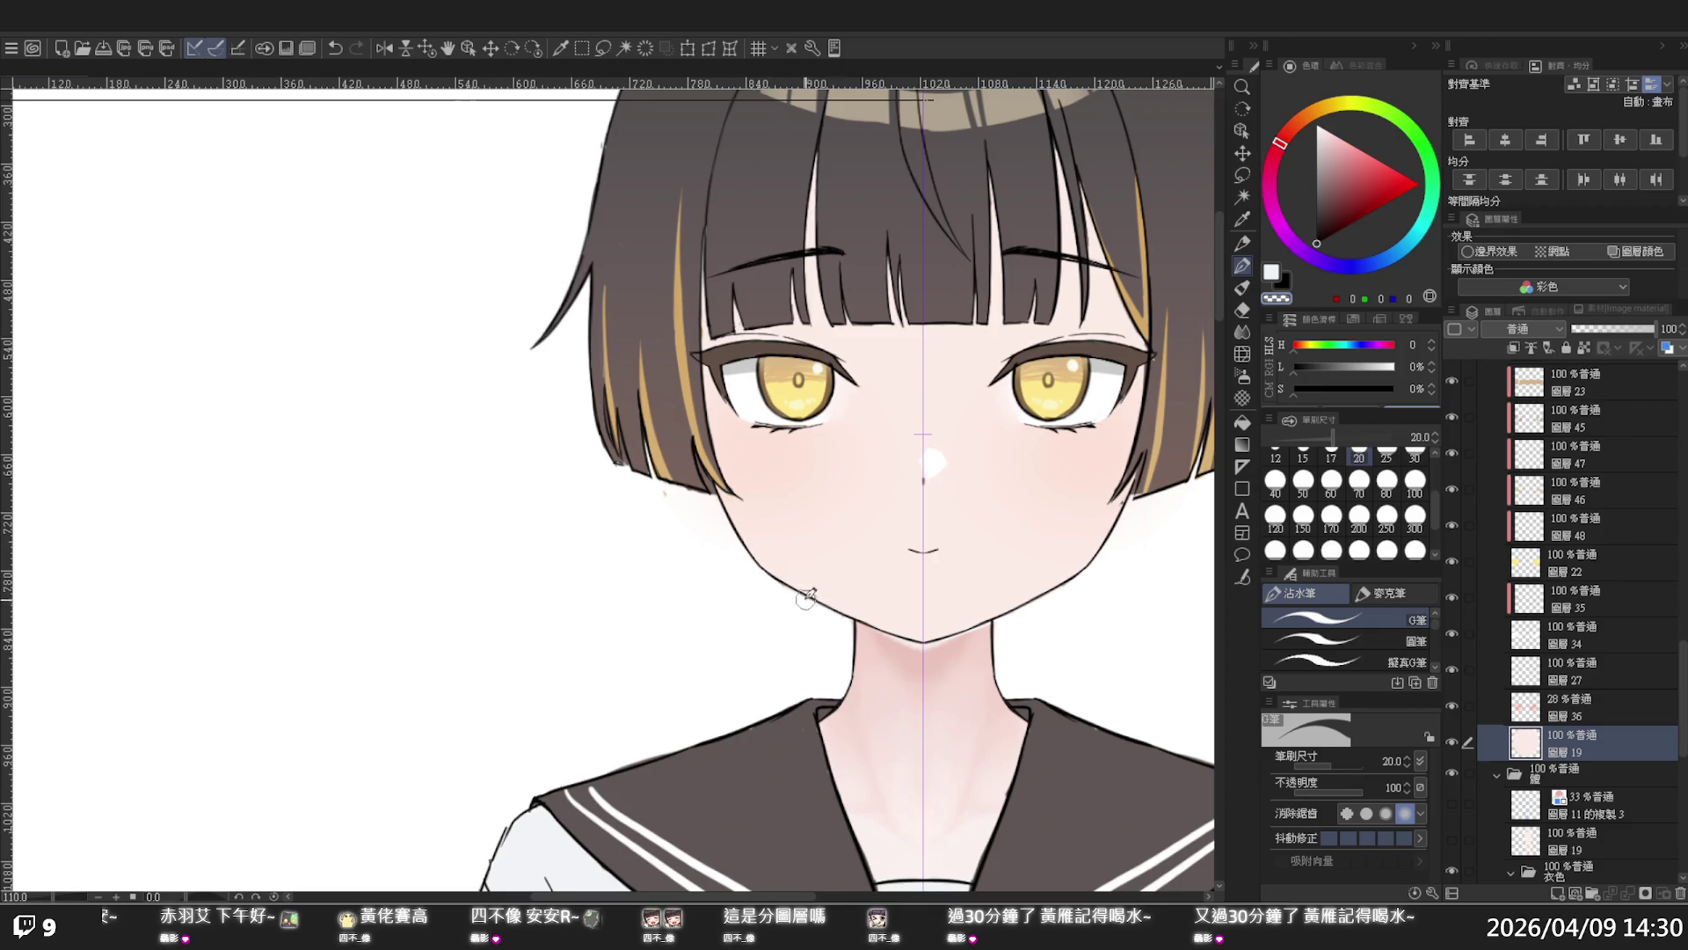
{"action": "key", "text": "slash"}
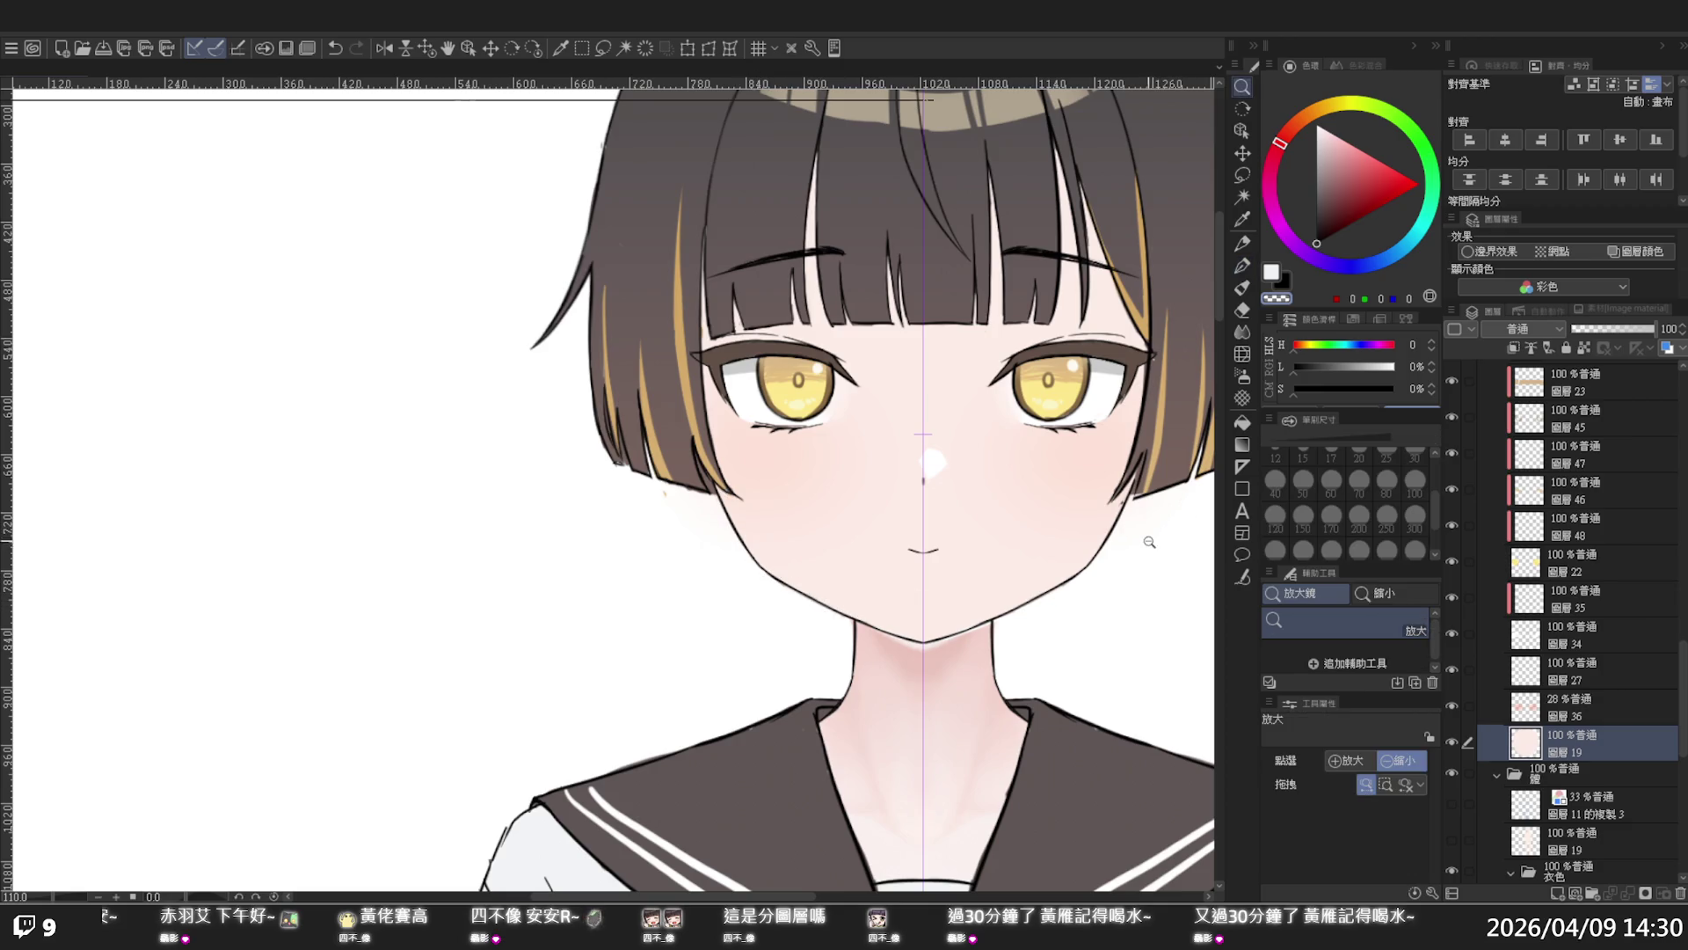
{"action": "scroll", "coordinate": [1149, 542], "scroll_direction": "down", "scroll_amount": 5}
{"action": "scroll", "coordinate": [1114, 499], "scroll_direction": "up", "scroll_amount": 1}
{"action": "scroll", "coordinate": [1025, 545], "scroll_direction": "up", "scroll_amount": 1}
{"action": "scroll", "coordinate": [1059, 551], "scroll_direction": "up", "scroll_amount": 2}
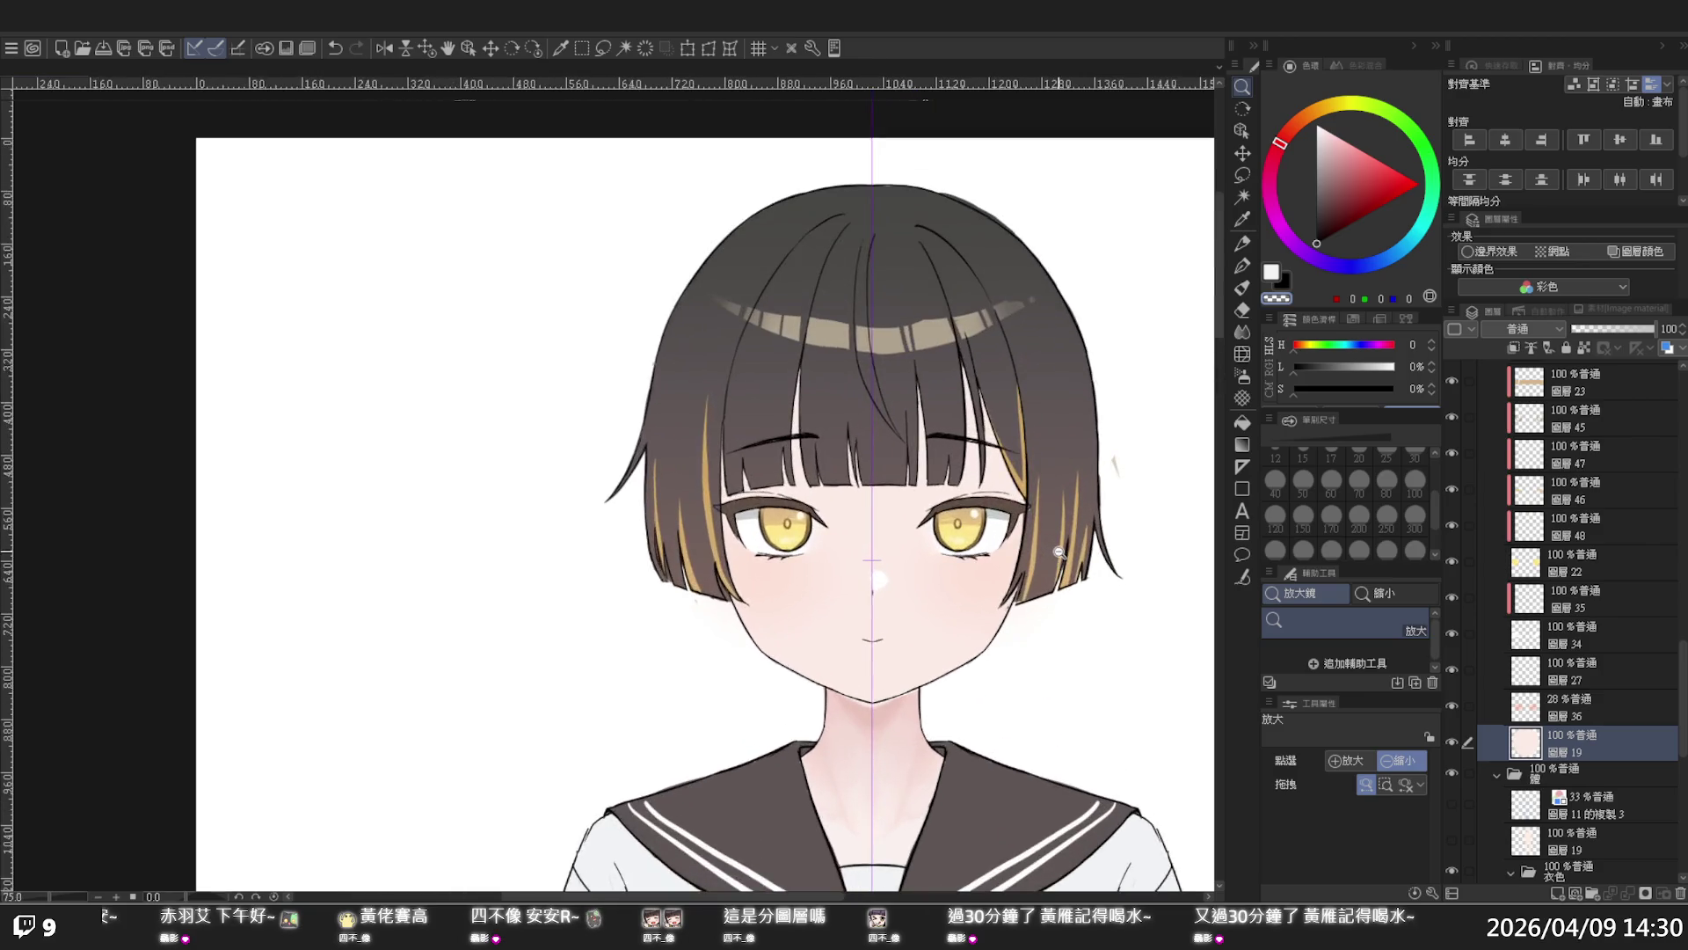
{"action": "scroll", "coordinate": [1059, 552], "scroll_direction": "down", "scroll_amount": 2}
{"action": "scroll", "coordinate": [1059, 551], "scroll_direction": "down", "scroll_amount": 1}
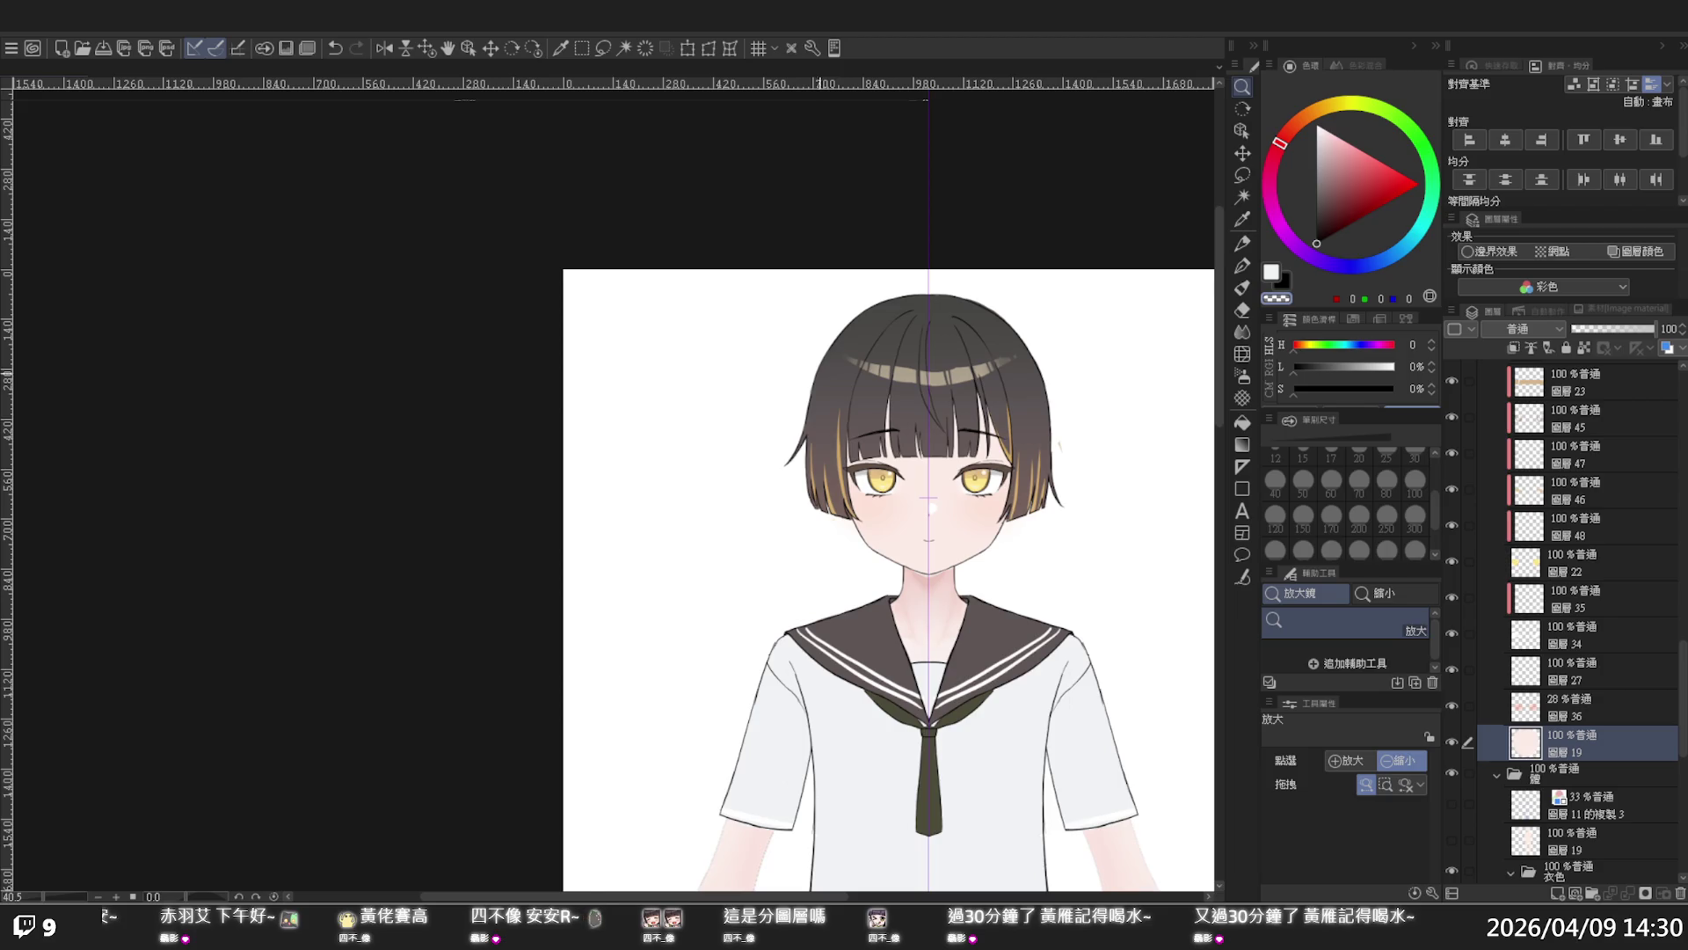
{"action": "left_click", "coordinate": [871, 342]}
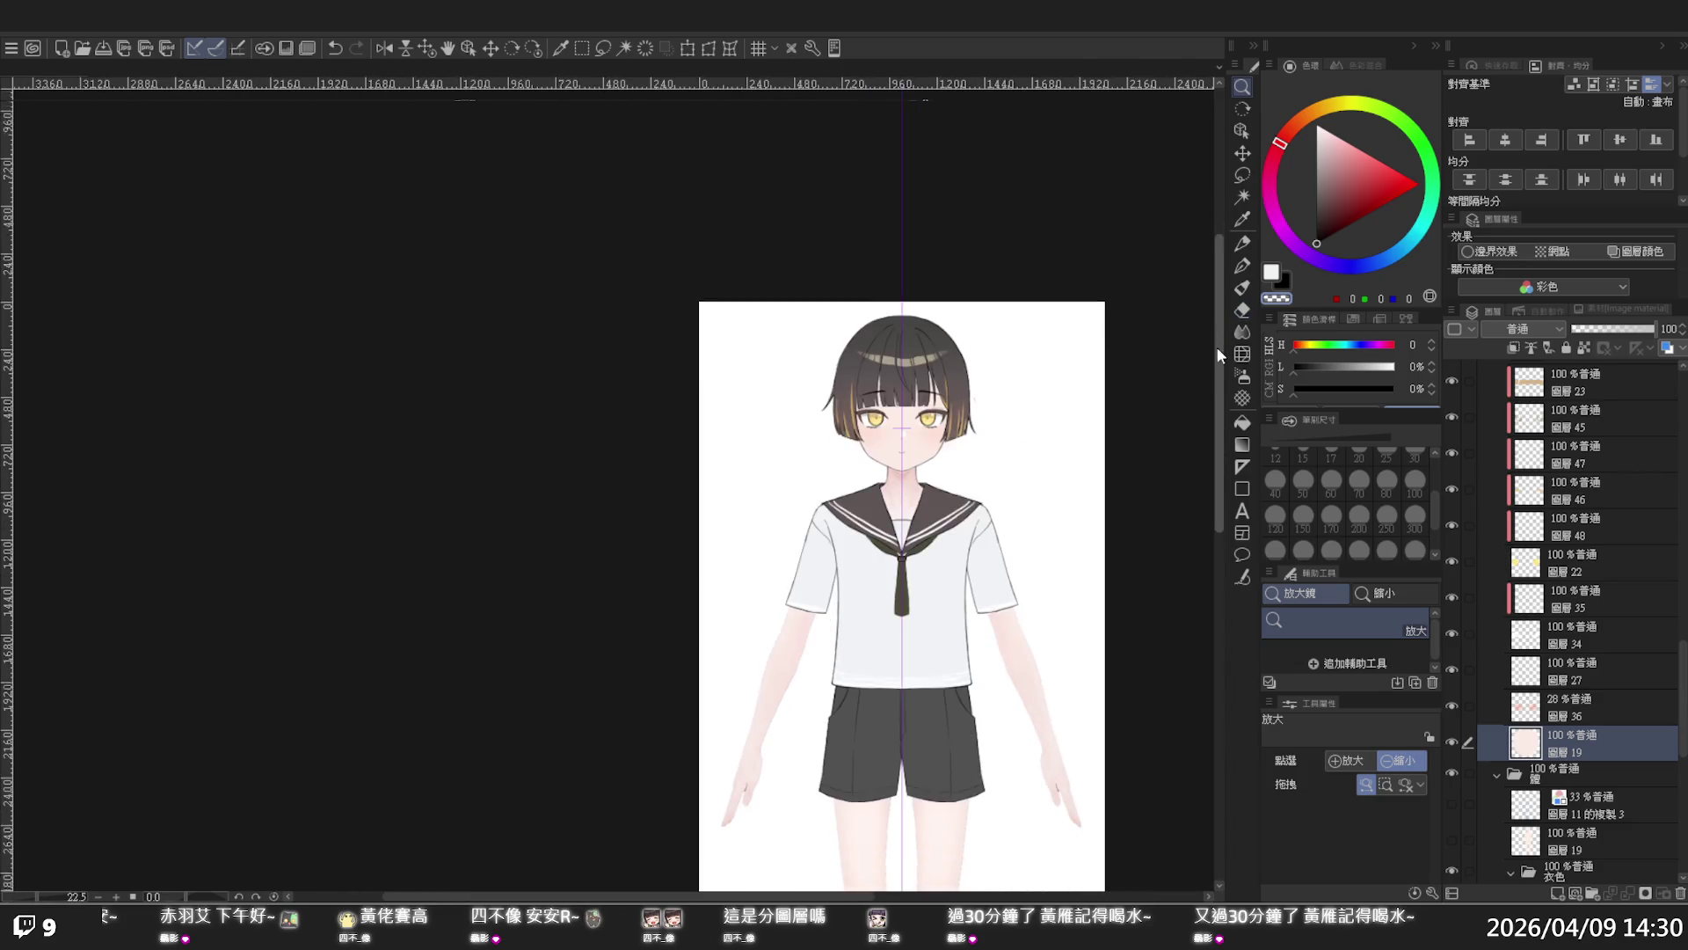
{"action": "left_click_drag", "start_coordinate": [1217, 349], "coordinate": [1214, 364]}
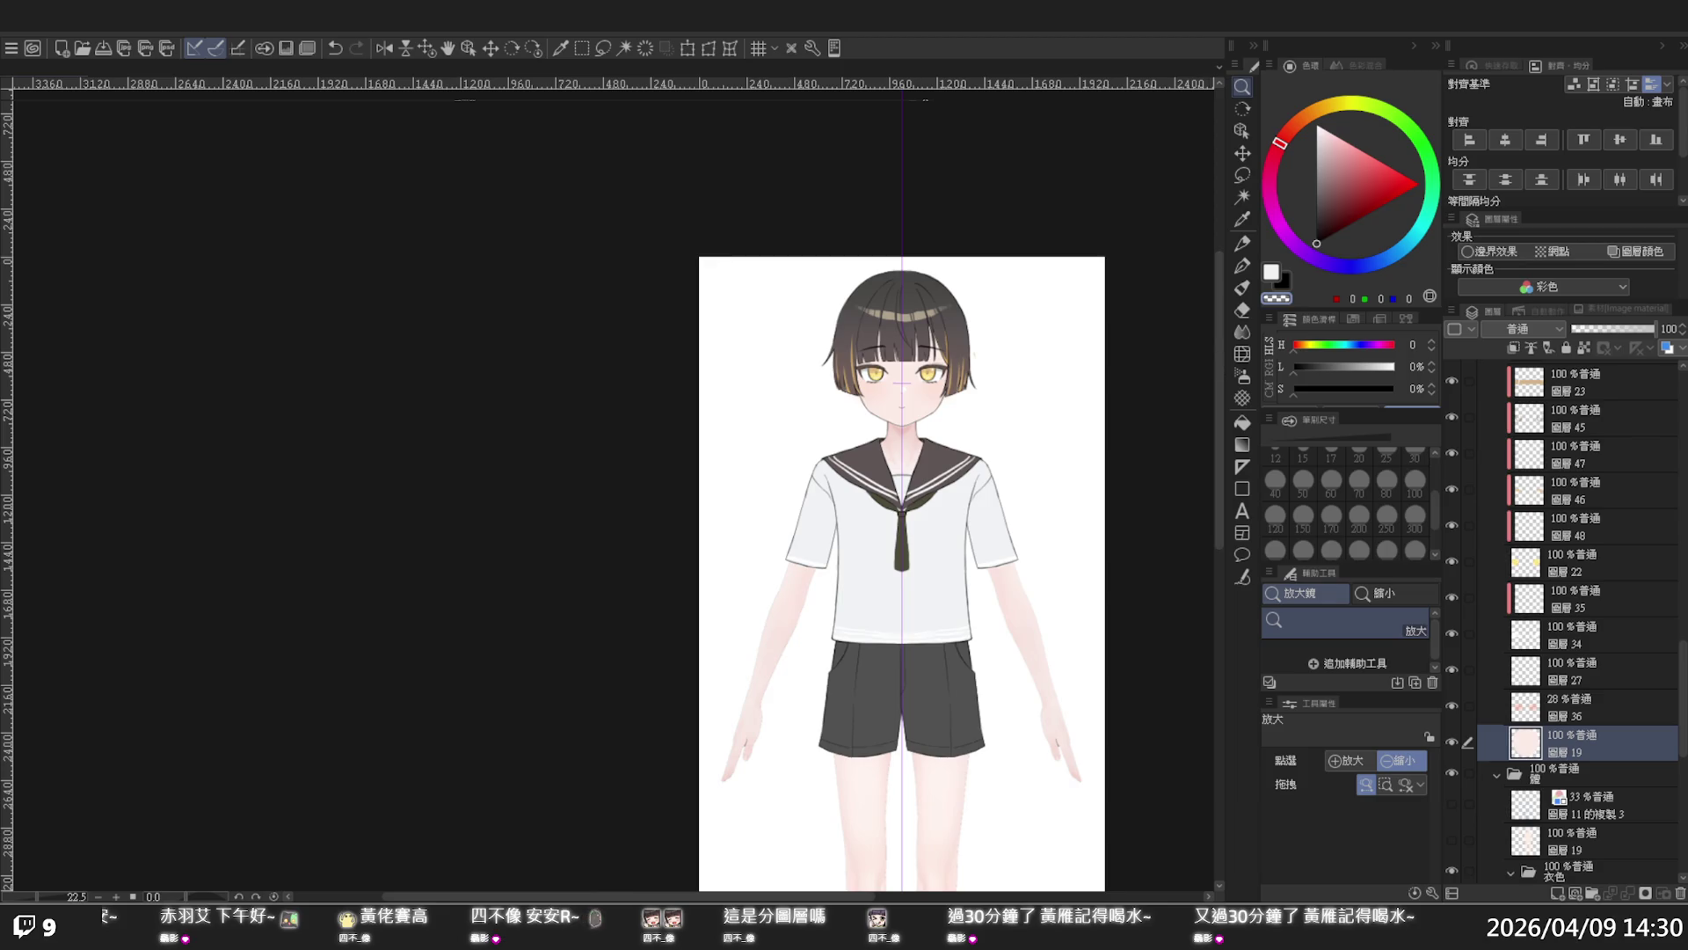
{"action": "left_click", "coordinate": [979, 349]}
{"action": "scroll", "coordinate": [974, 374], "scroll_direction": "up", "scroll_amount": 1}
{"action": "scroll", "coordinate": [974, 374], "scroll_direction": "up", "scroll_amount": 1}
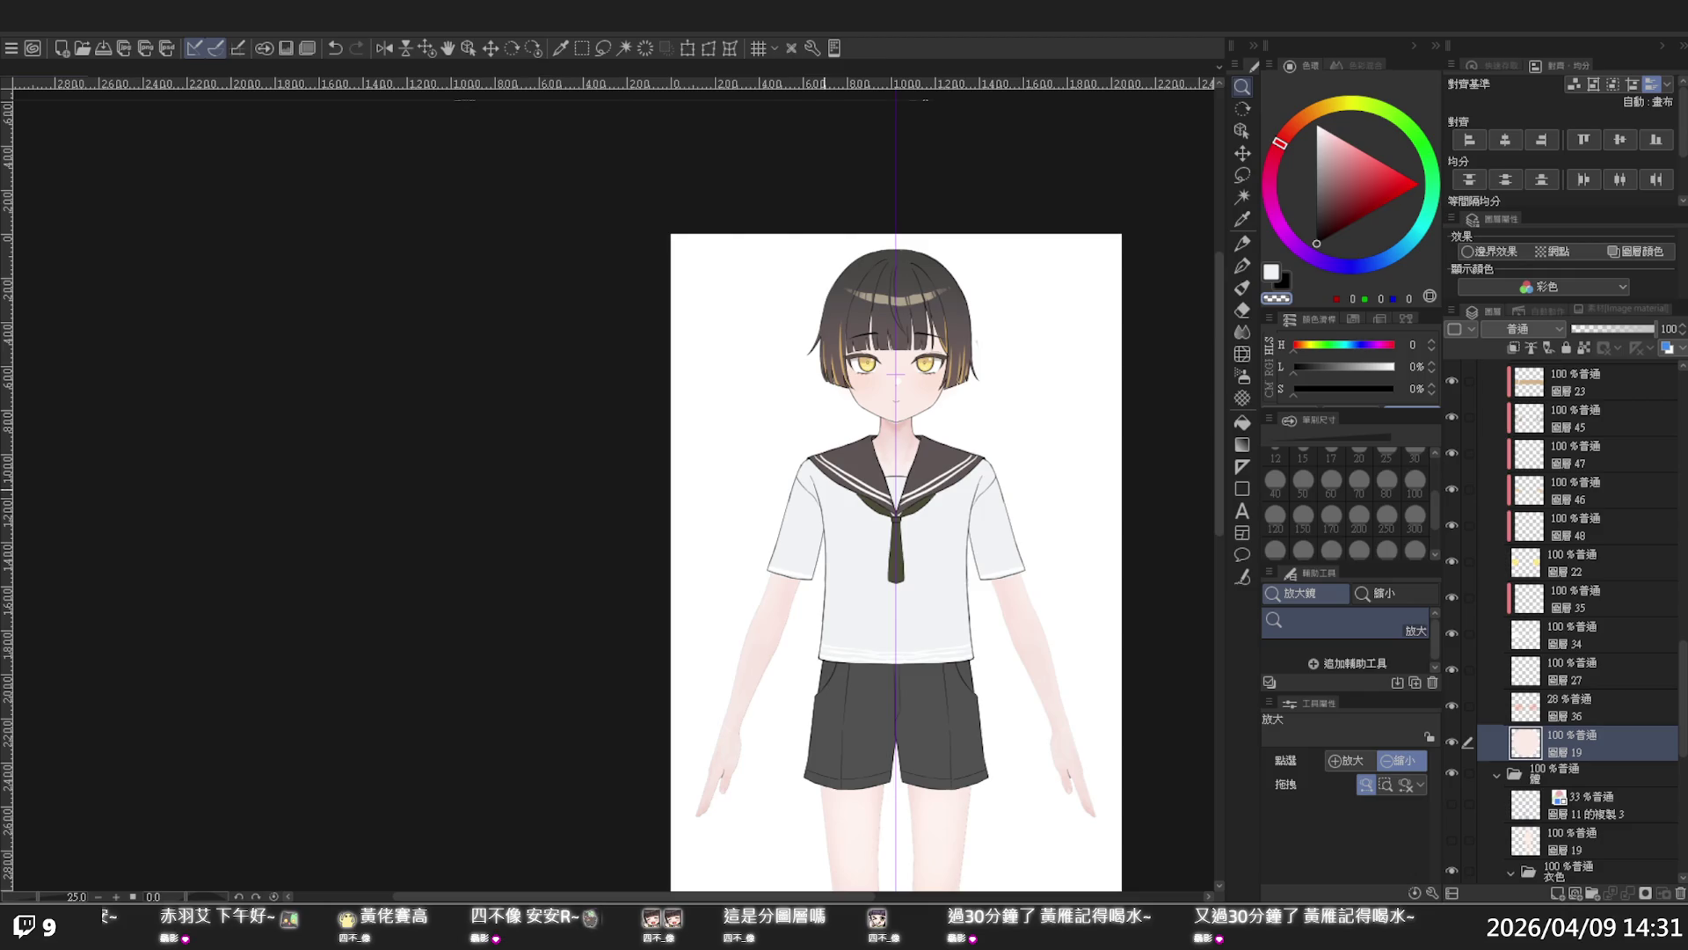
{"action": "scroll", "coordinate": [945, 438], "scroll_direction": "up", "scroll_amount": 2}
{"action": "scroll", "coordinate": [944, 438], "scroll_direction": "up", "scroll_amount": 1}
{"action": "scroll", "coordinate": [944, 438], "scroll_direction": "up", "scroll_amount": 1}
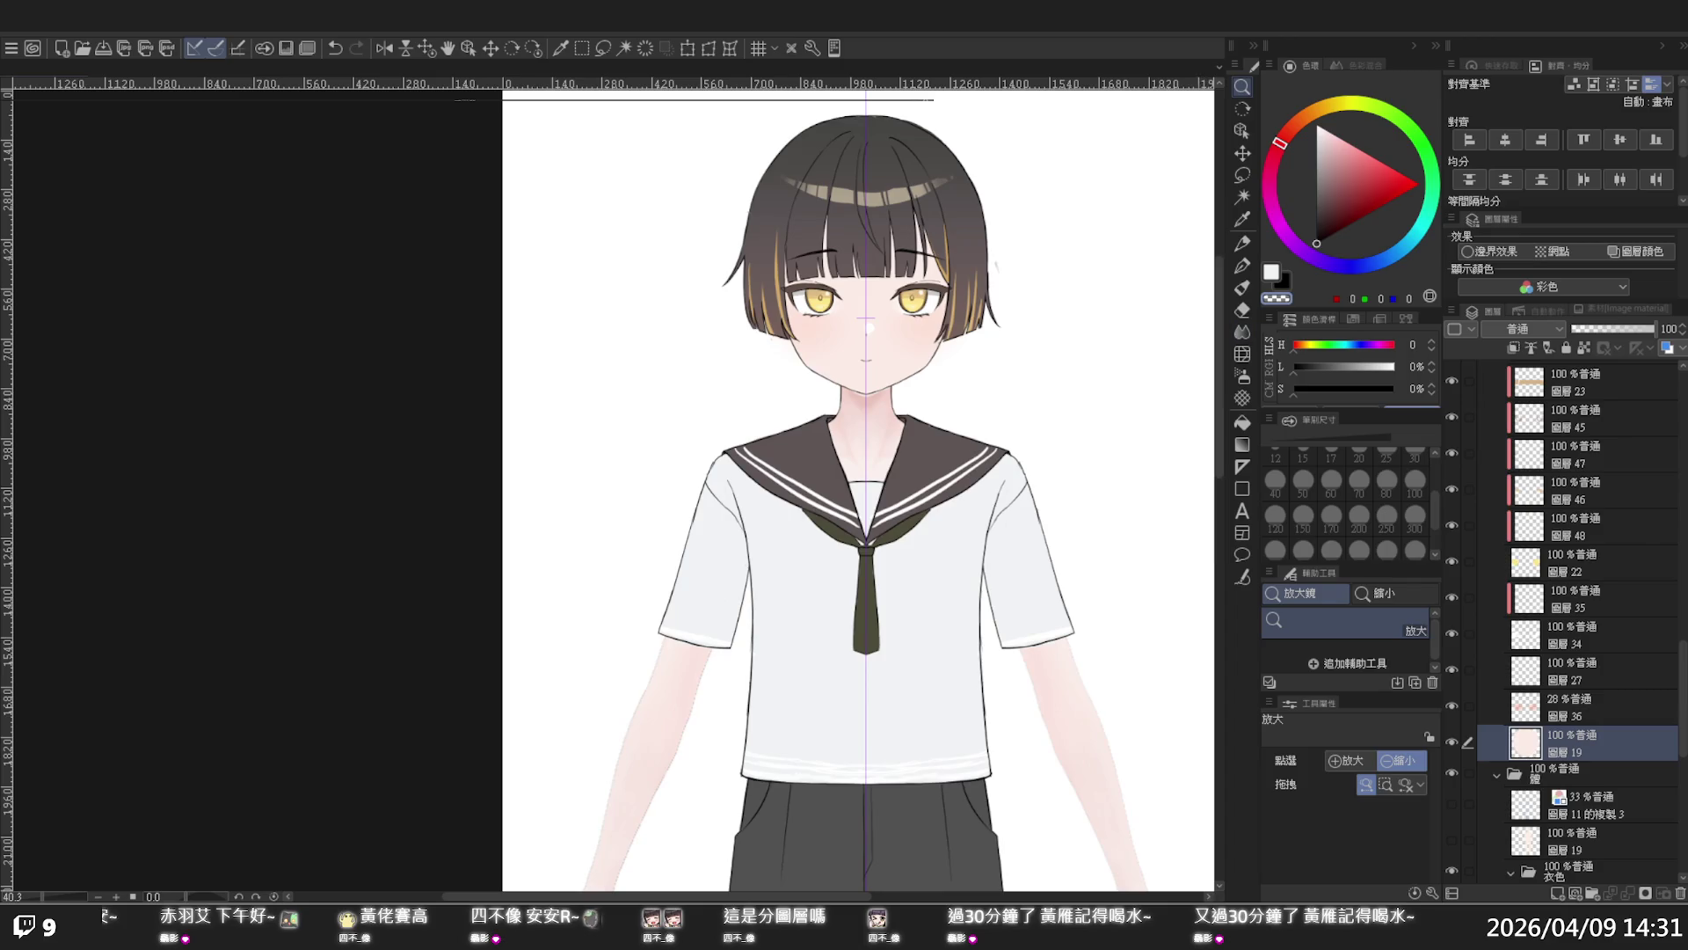
{"action": "left_click_drag", "start_coordinate": [1219, 341], "coordinate": [1217, 330]}
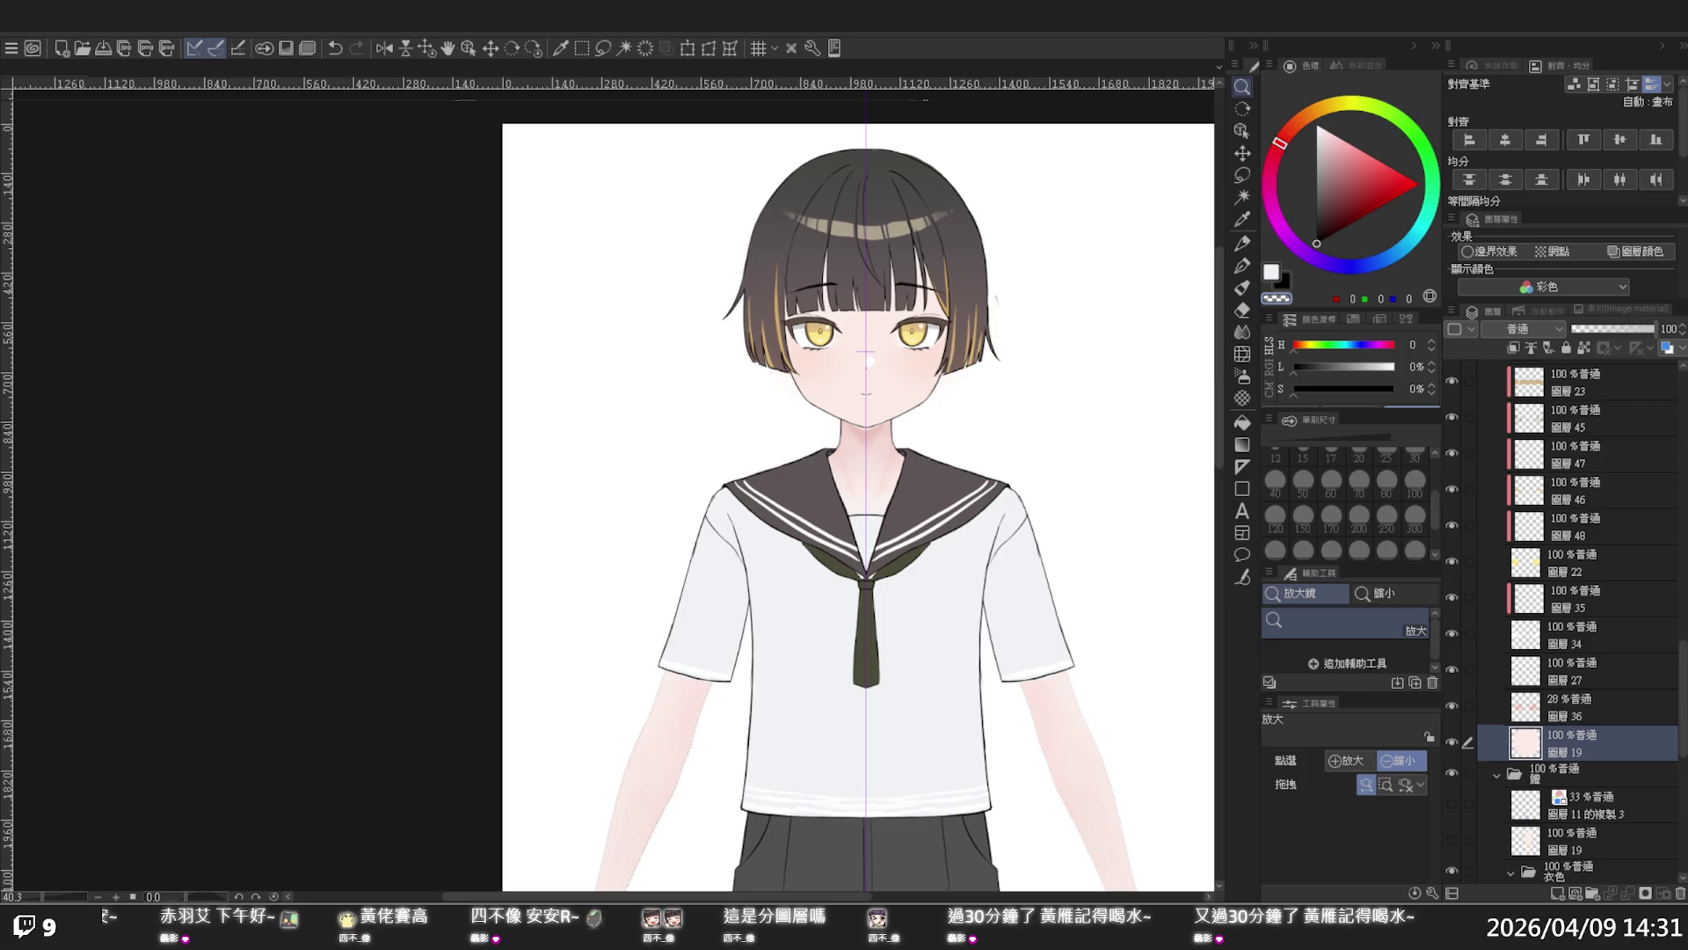
{"action": "scroll", "coordinate": [648, 500], "scroll_direction": "down", "scroll_amount": 1}
{"action": "scroll", "coordinate": [648, 501], "scroll_direction": "down", "scroll_amount": 1}
{"action": "scroll", "coordinate": [648, 501], "scroll_direction": "down", "scroll_amount": 1}
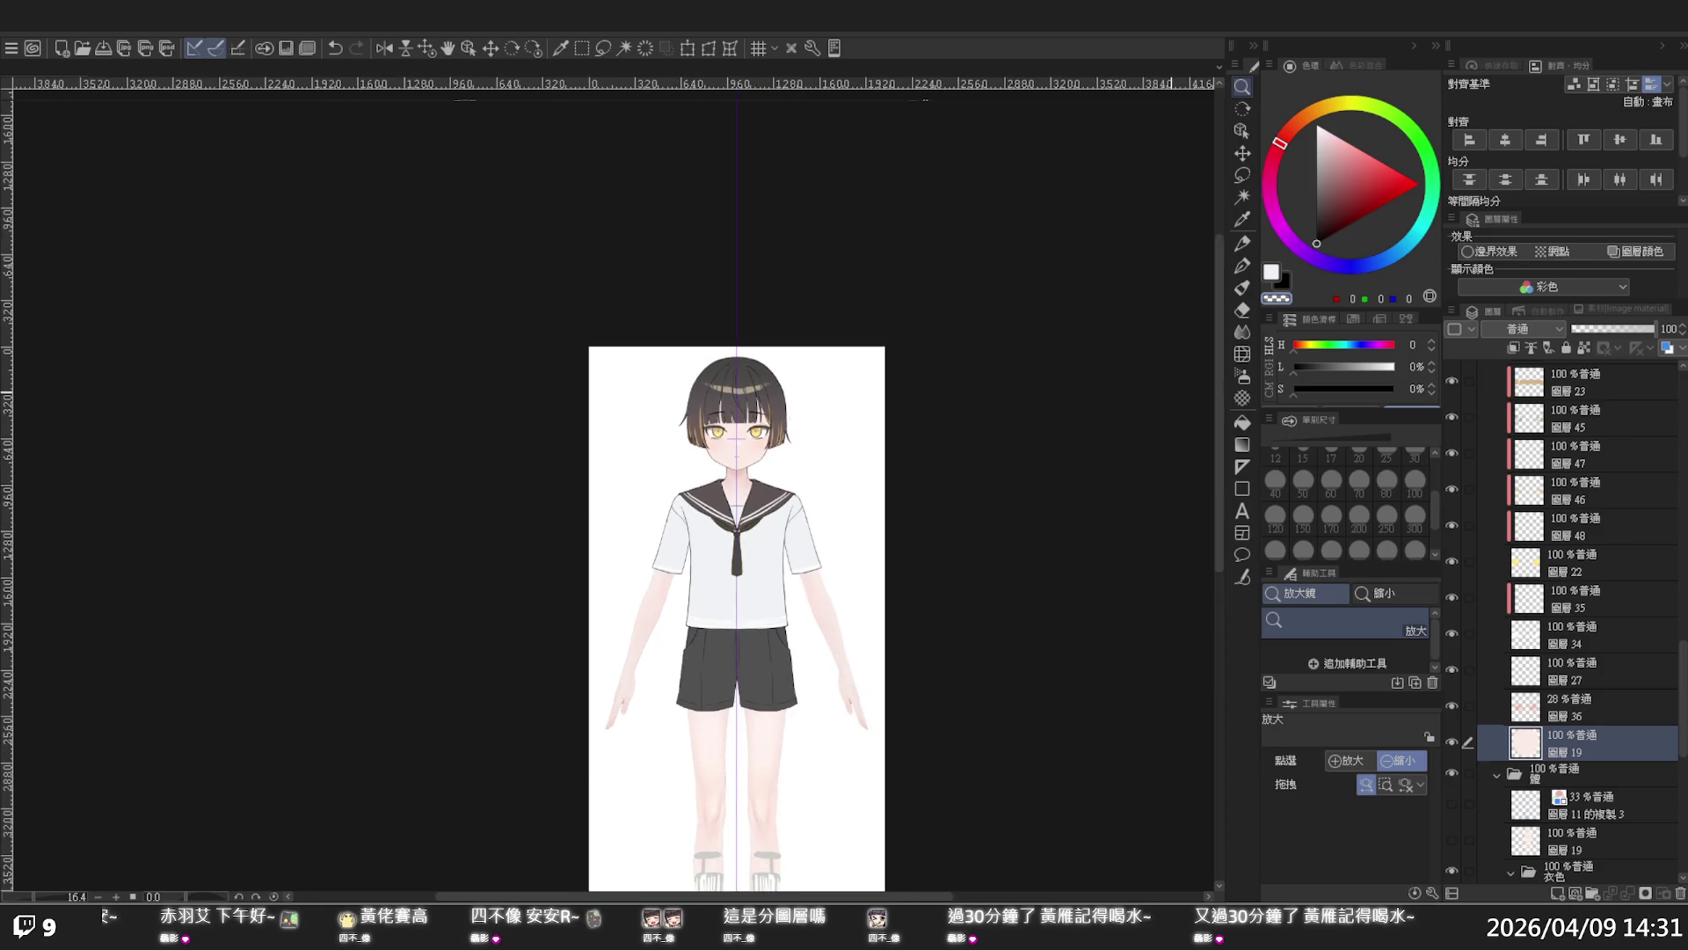
{"action": "mouse_move", "coordinate": [1219, 398]}
{"action": "left_mouse_down"}
{"action": "mouse_move", "coordinate": [1220, 429]}
{"action": "mouse_move", "coordinate": [1208, 365]}
{"action": "left_mouse_up"}
{"action": "scroll", "coordinate": [757, 665], "scroll_direction": "up", "scroll_amount": 3}
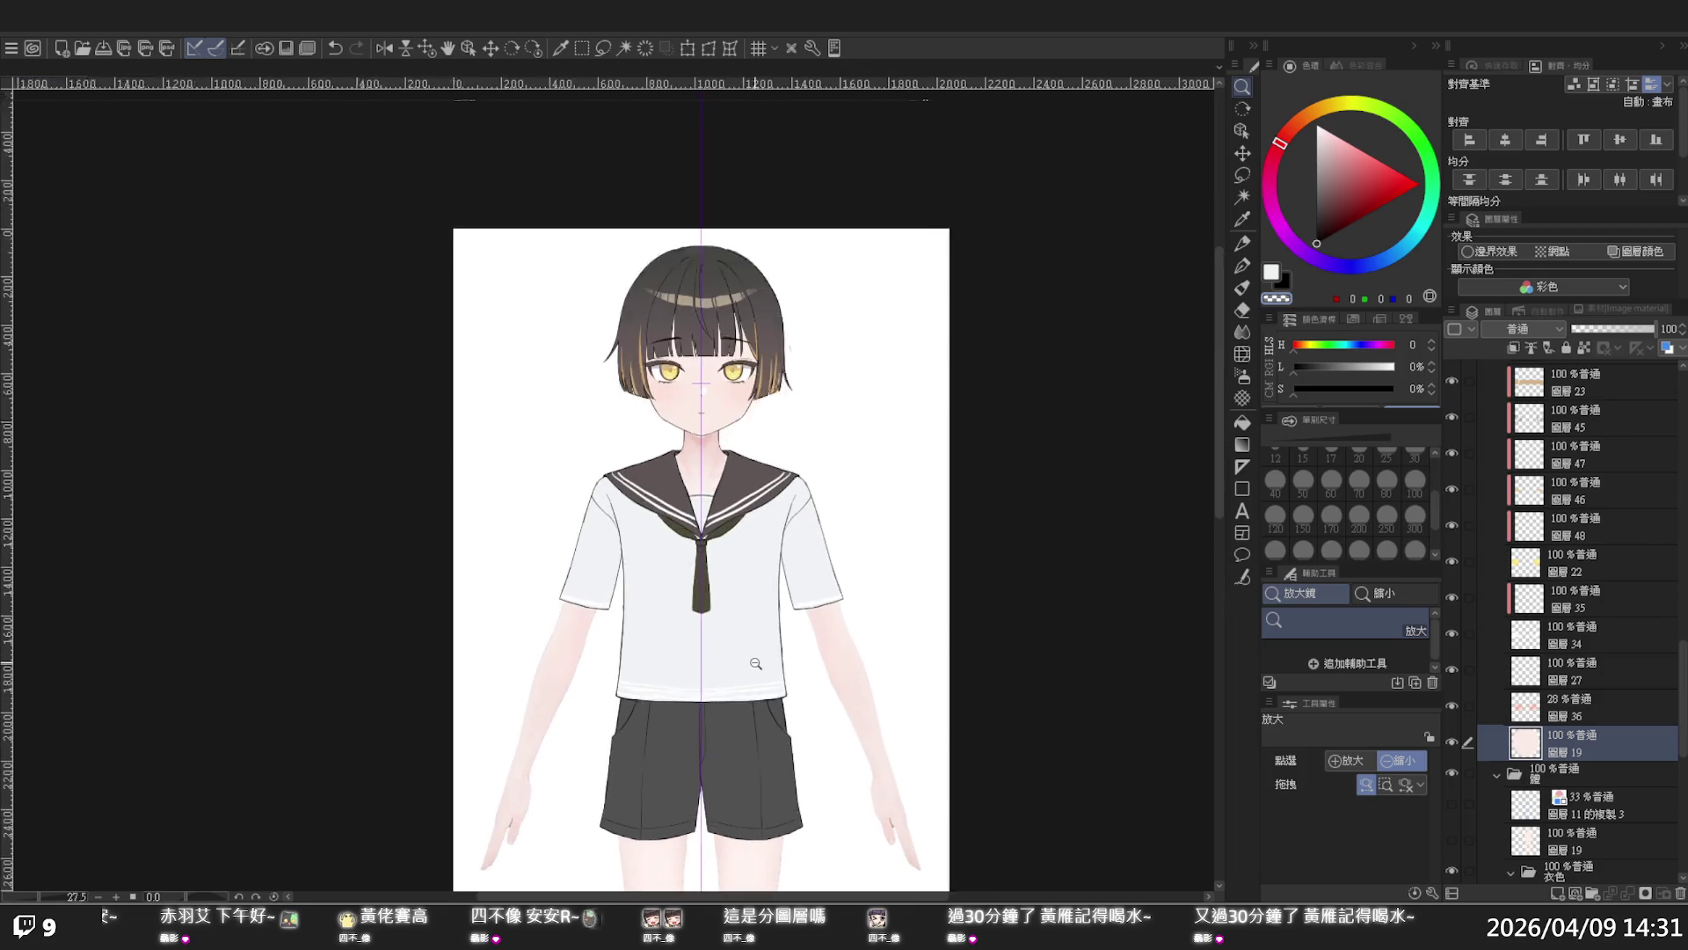
{"action": "scroll", "coordinate": [763, 660], "scroll_direction": "down", "scroll_amount": 1}
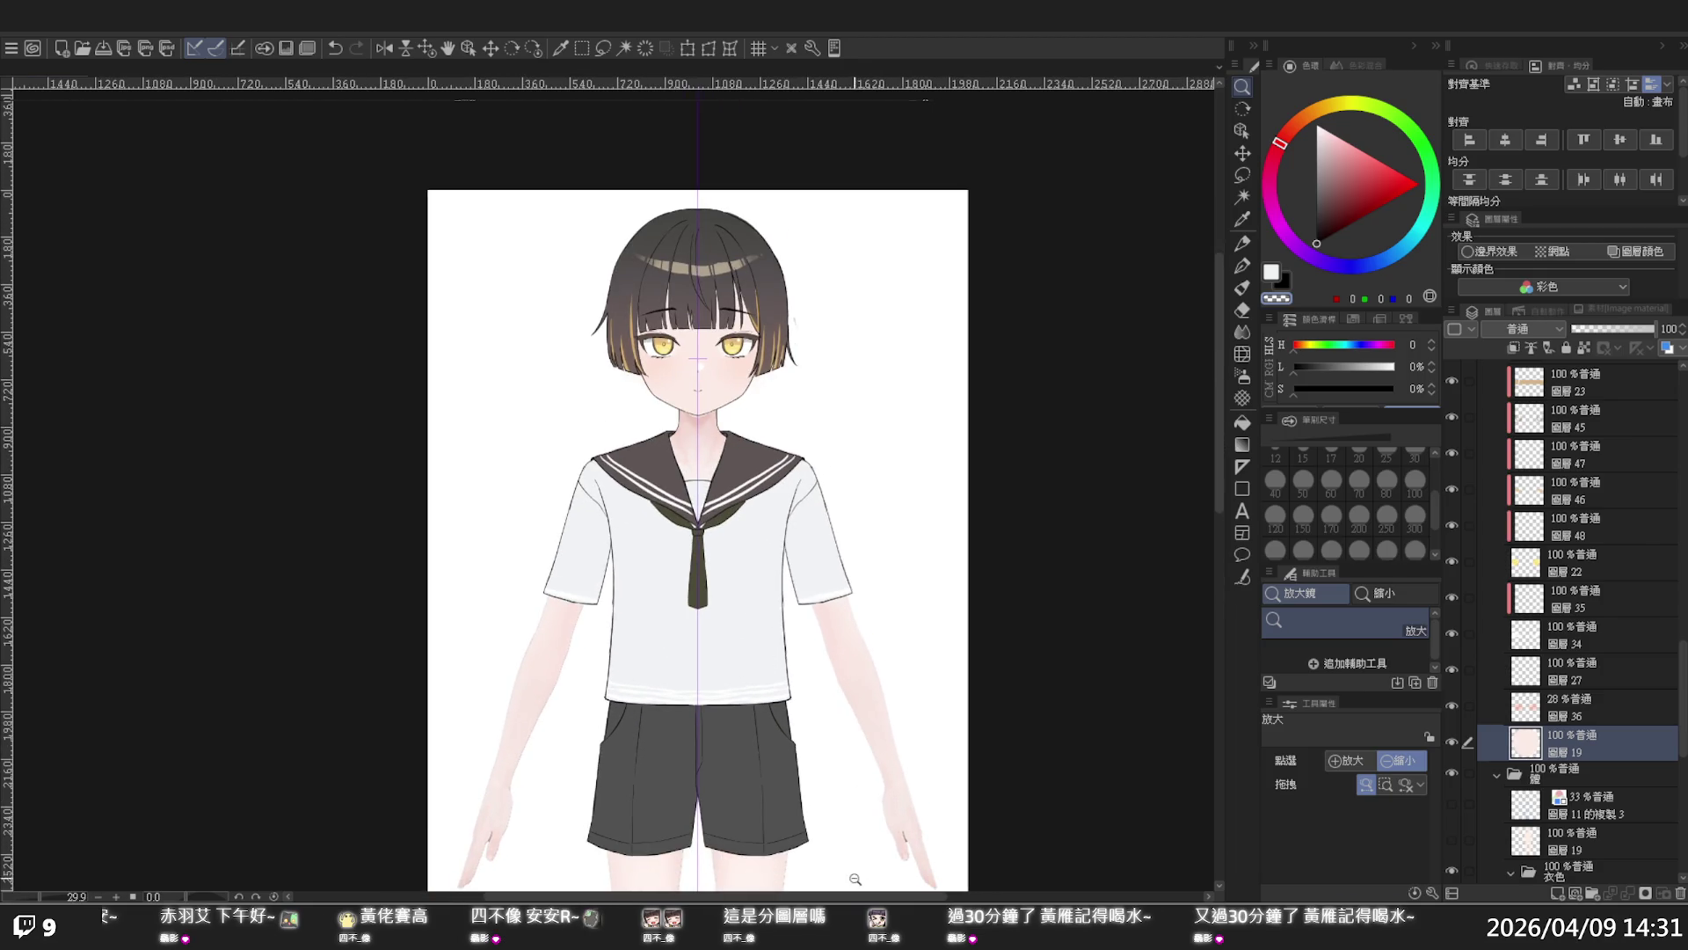
{"action": "left_click_drag", "start_coordinate": [849, 899], "coordinate": [796, 899]}
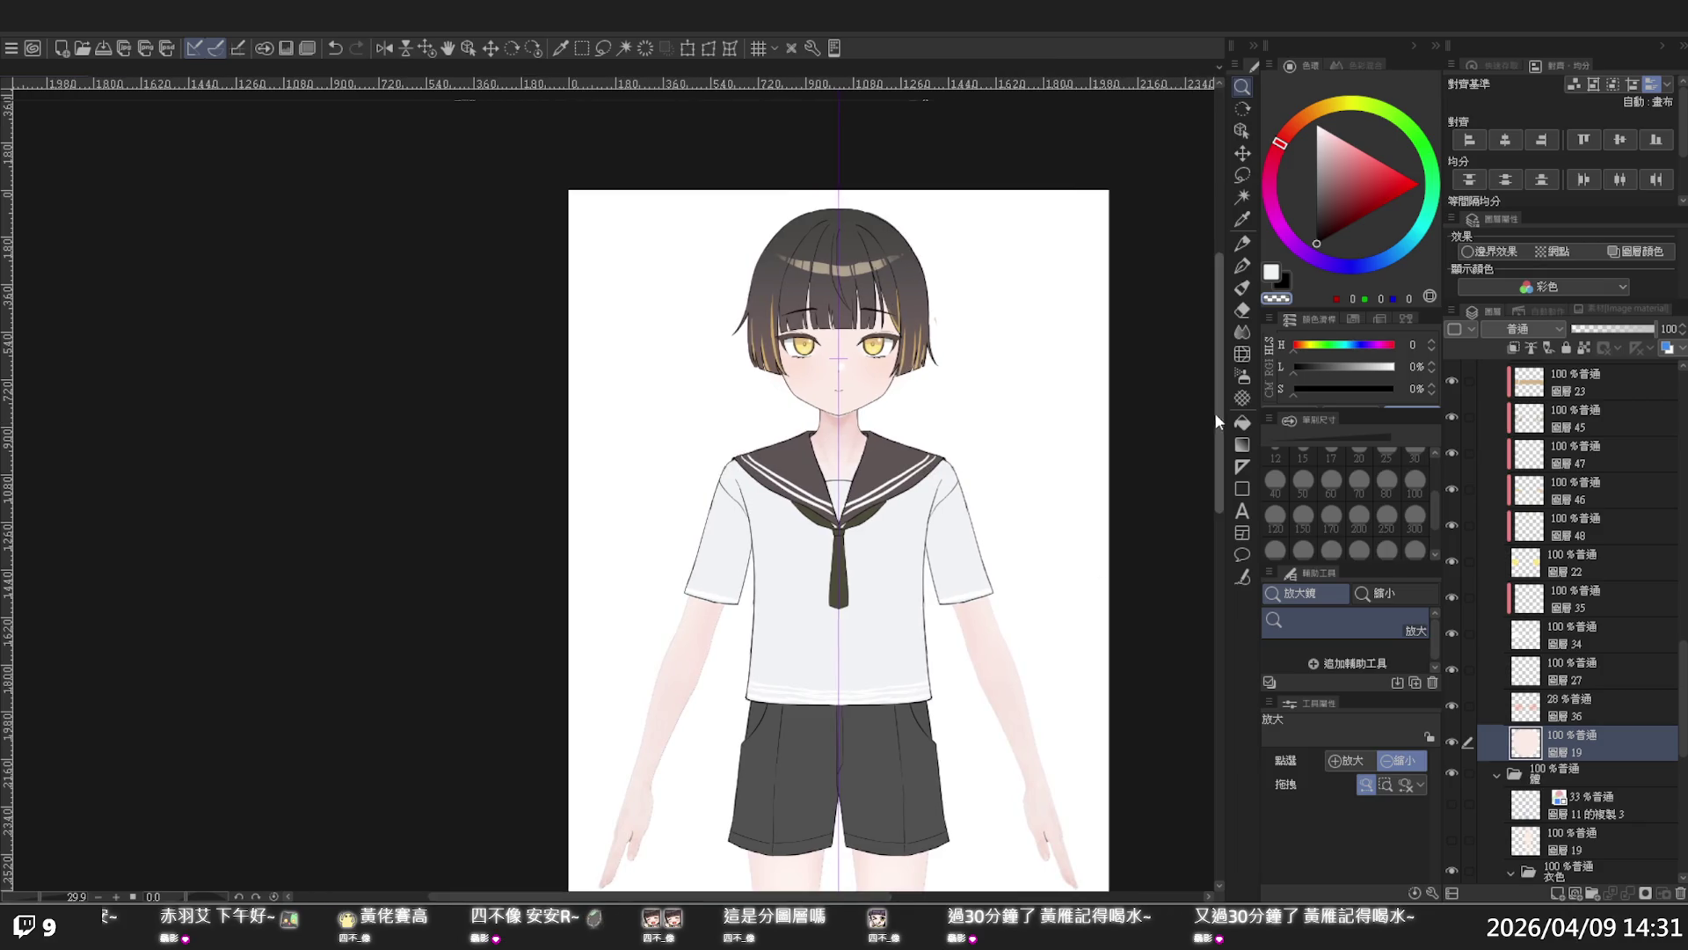
{"action": "left_click_drag", "start_coordinate": [1219, 405], "coordinate": [1211, 425]}
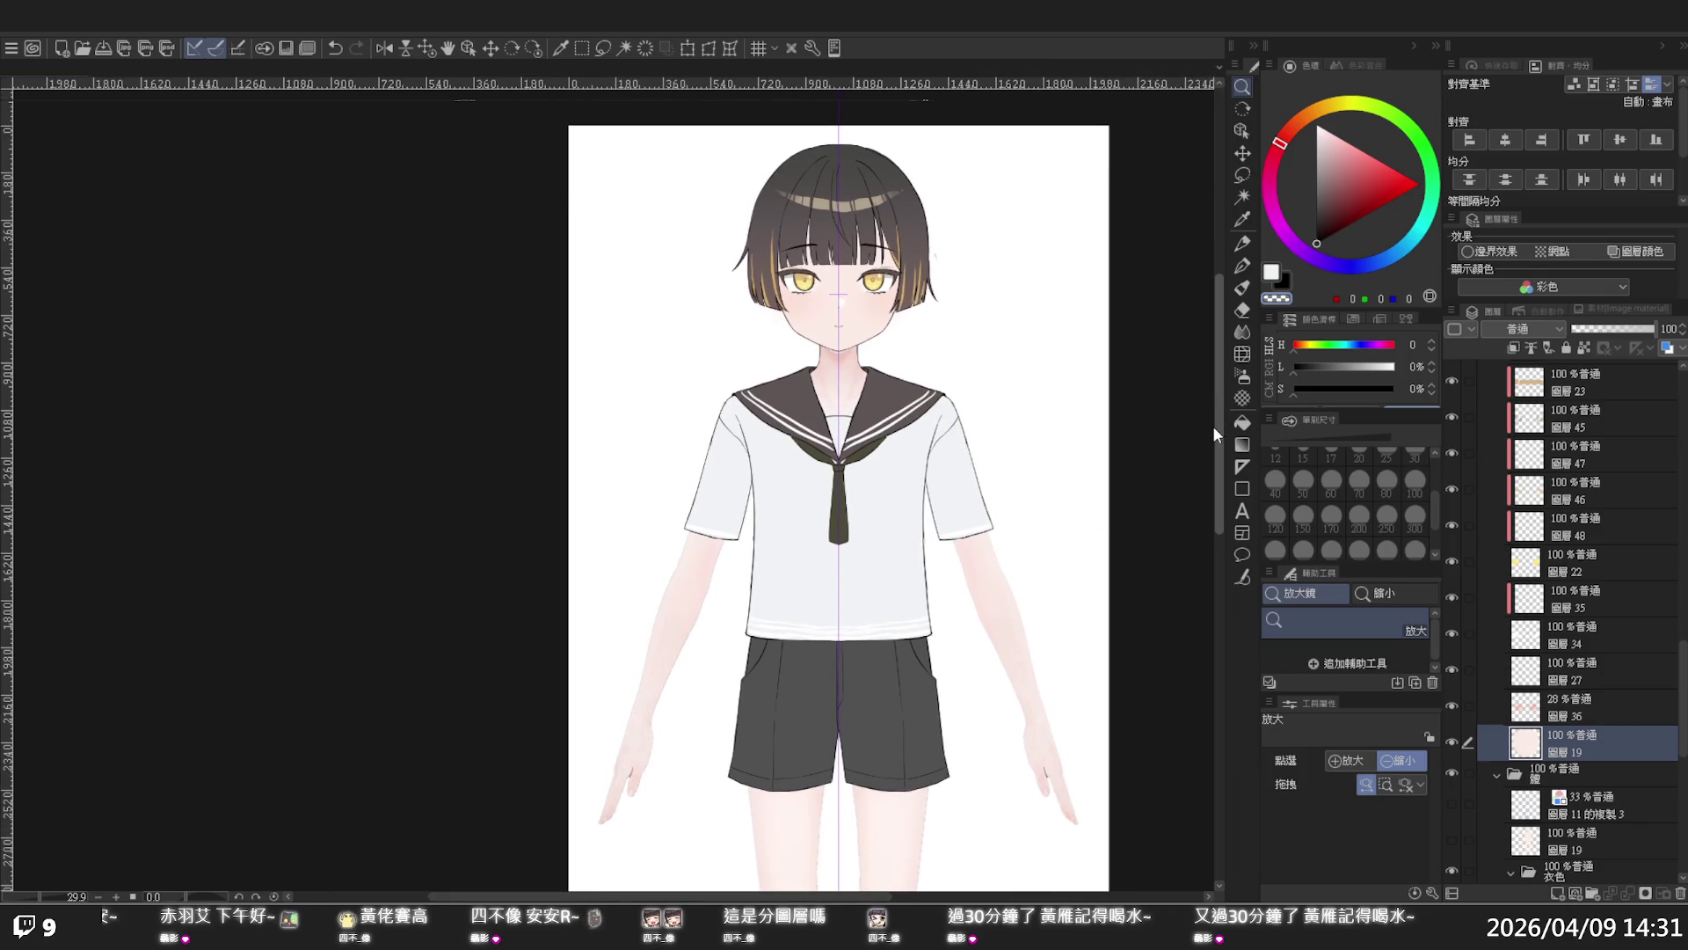
{"action": "scroll", "coordinate": [1028, 557], "scroll_direction": "up", "scroll_amount": 1}
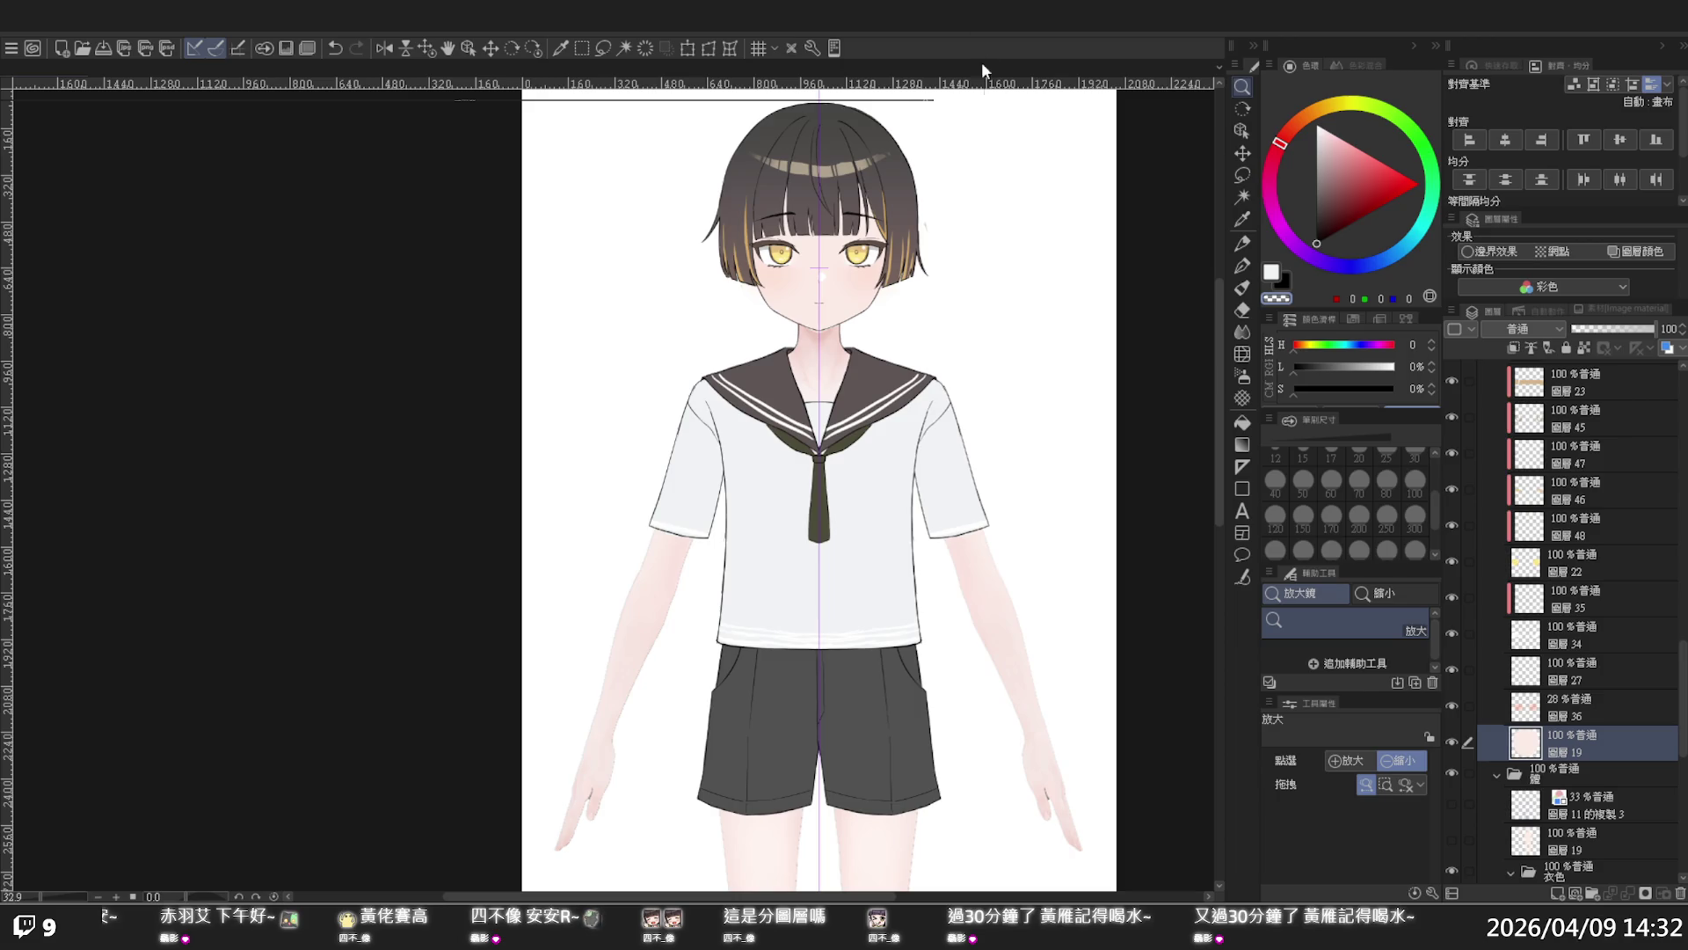
{"action": "left_click", "coordinate": [1051, 503]}
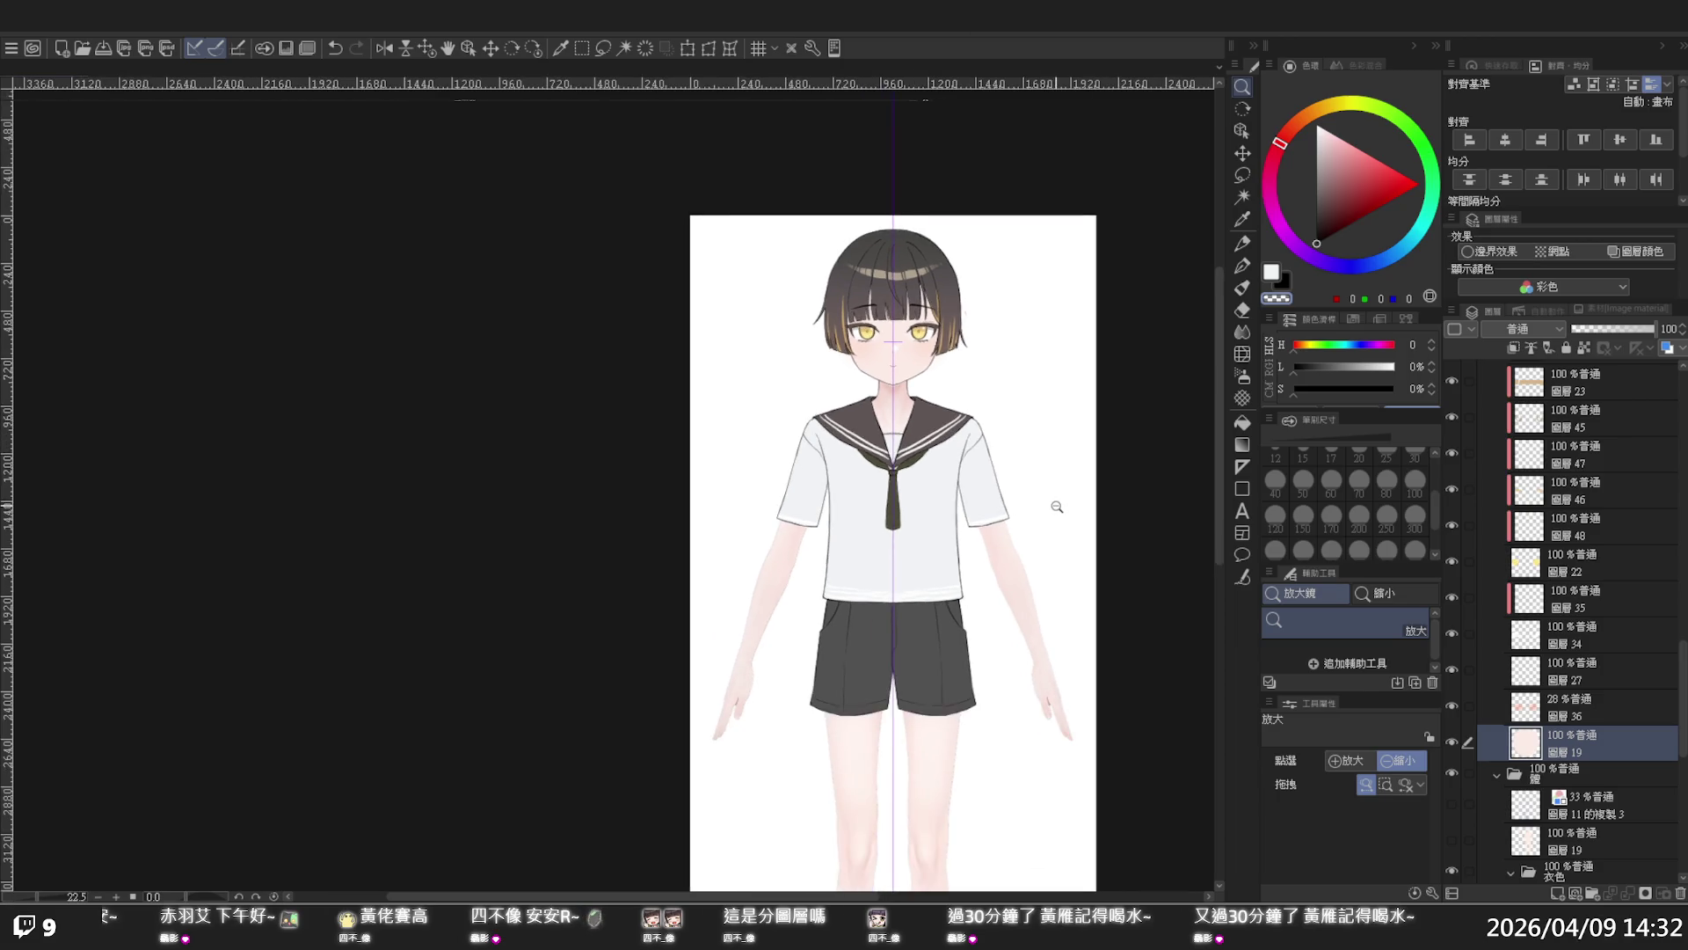
{"action": "scroll", "coordinate": [1052, 503], "scroll_direction": "up", "scroll_amount": 1}
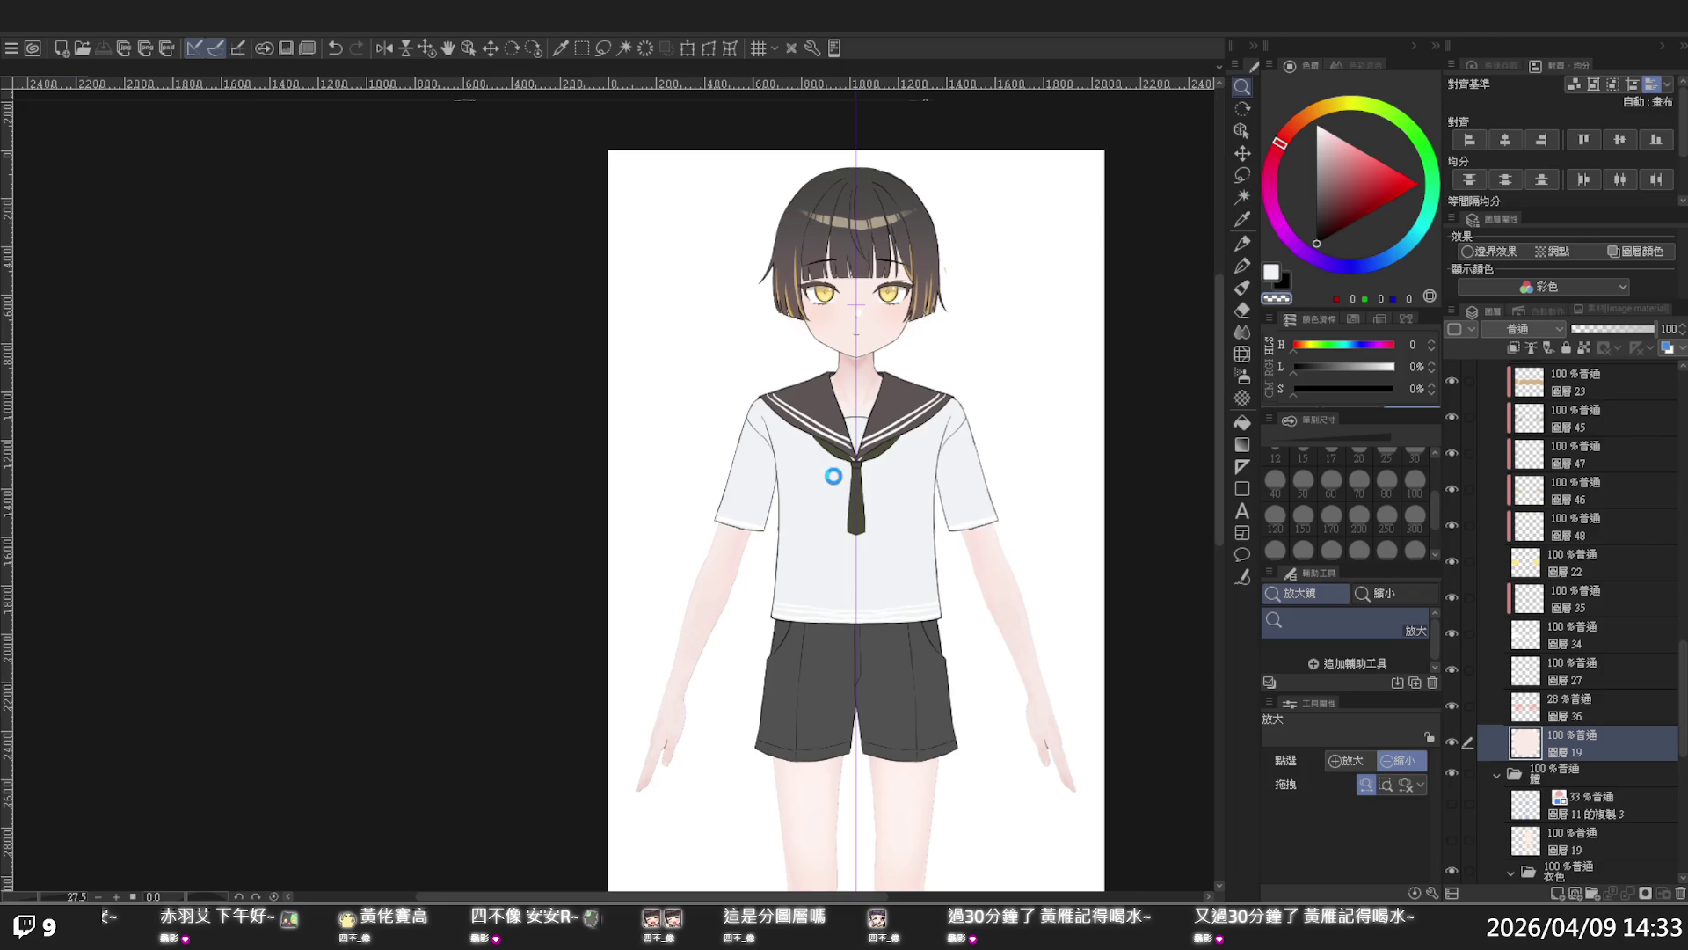
- Switch to the flattened single-layer copy and zoom in on it
{"action": "key", "text": "ctrl+Tab"}
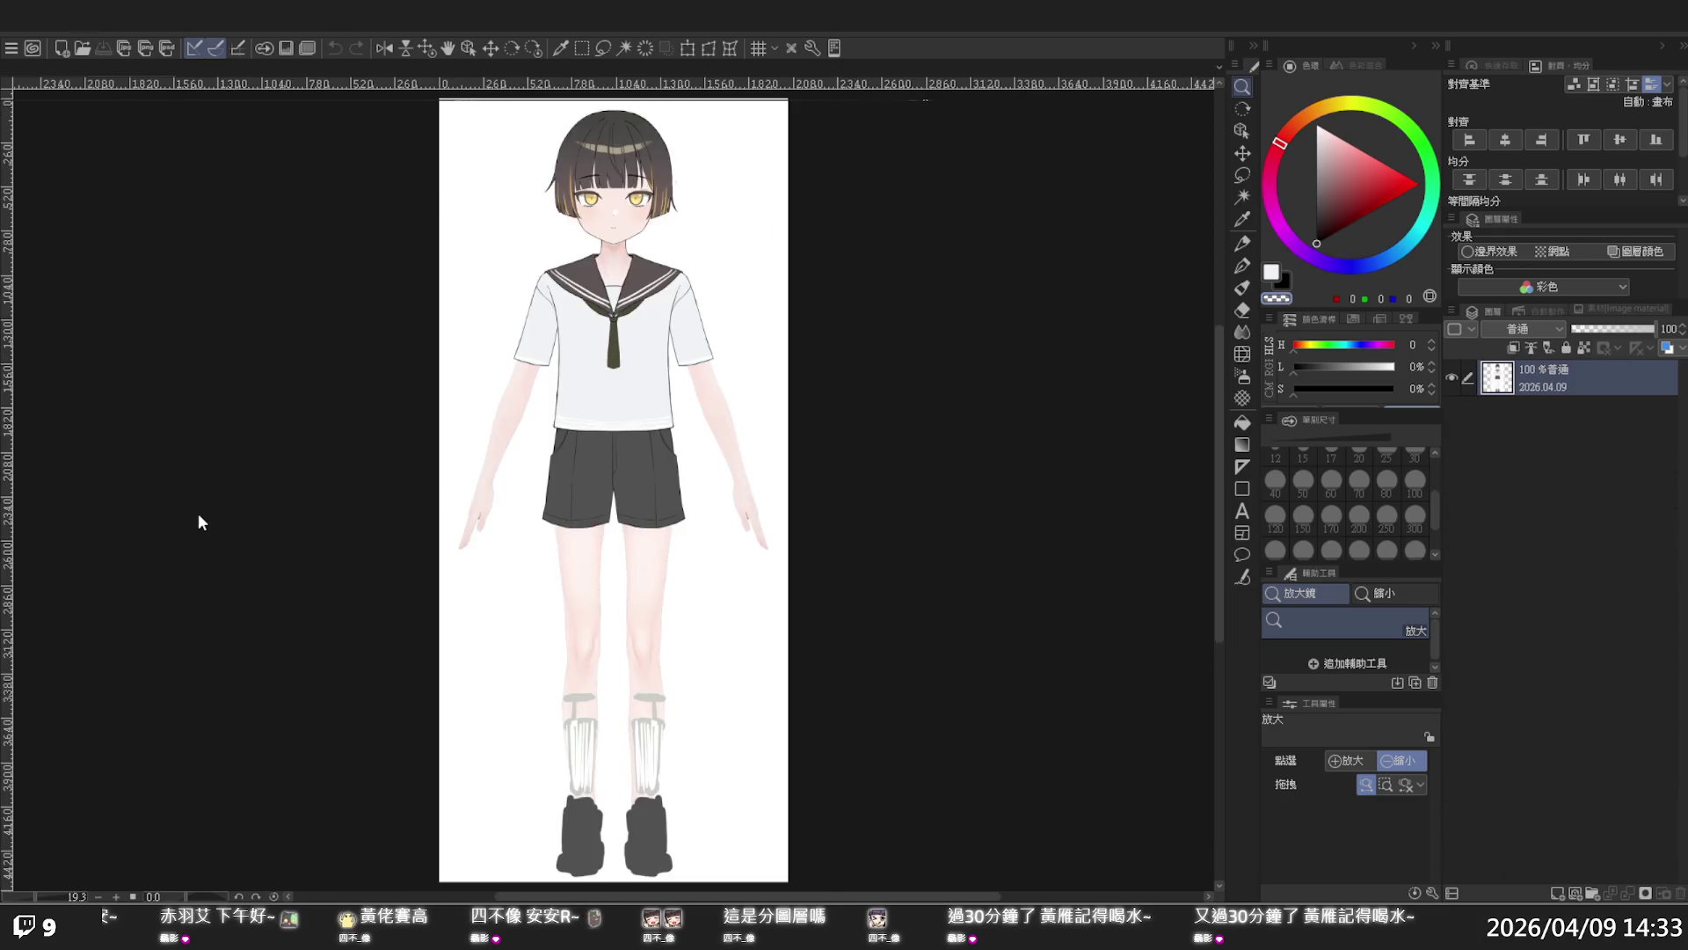
{"action": "key", "text": "F1"}
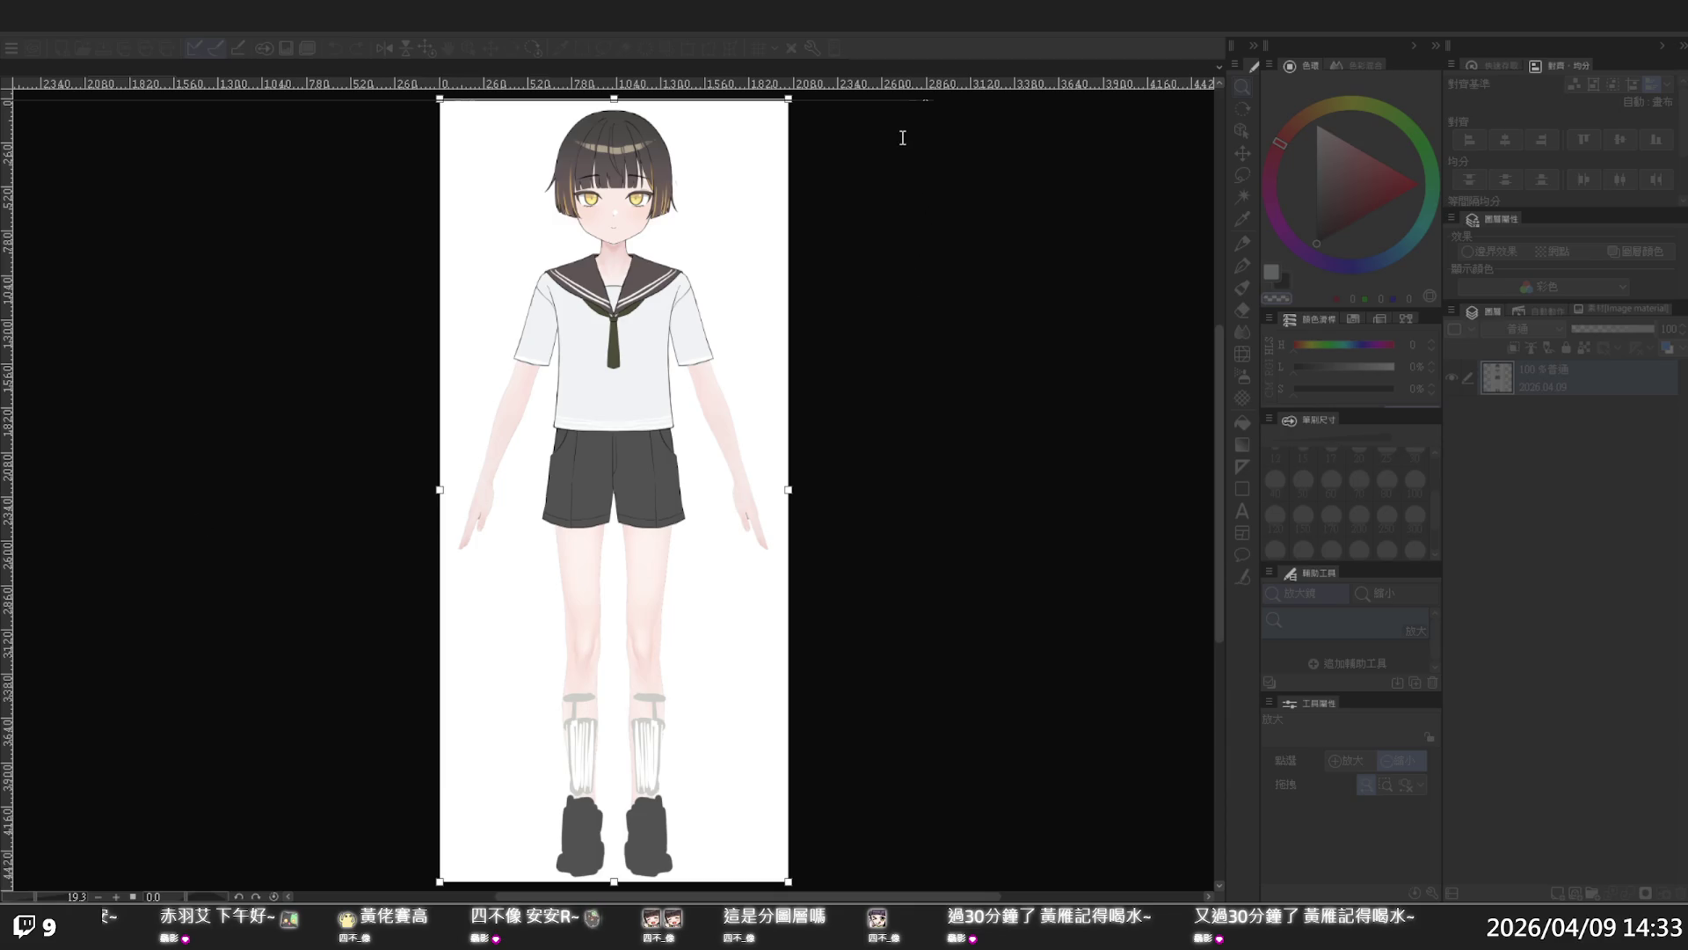
{"action": "key", "text": "Escape"}
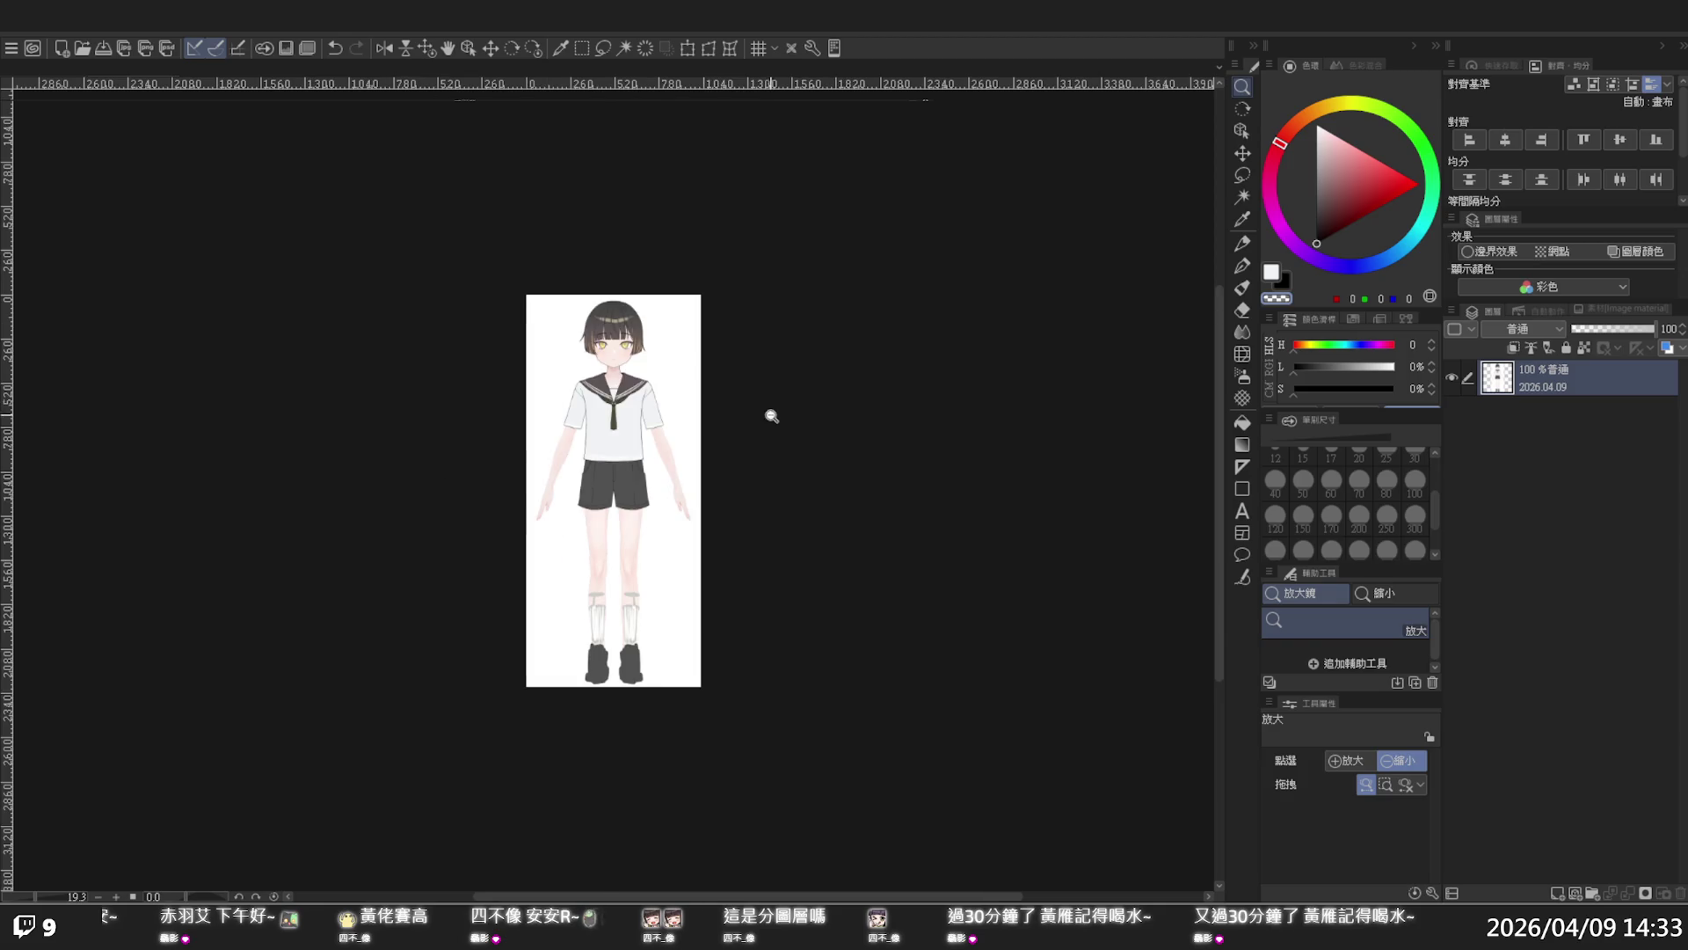
{"action": "scroll", "coordinate": [644, 349], "scroll_direction": "up", "scroll_amount": 1}
{"action": "scroll", "coordinate": [644, 349], "scroll_direction": "up", "scroll_amount": 3}
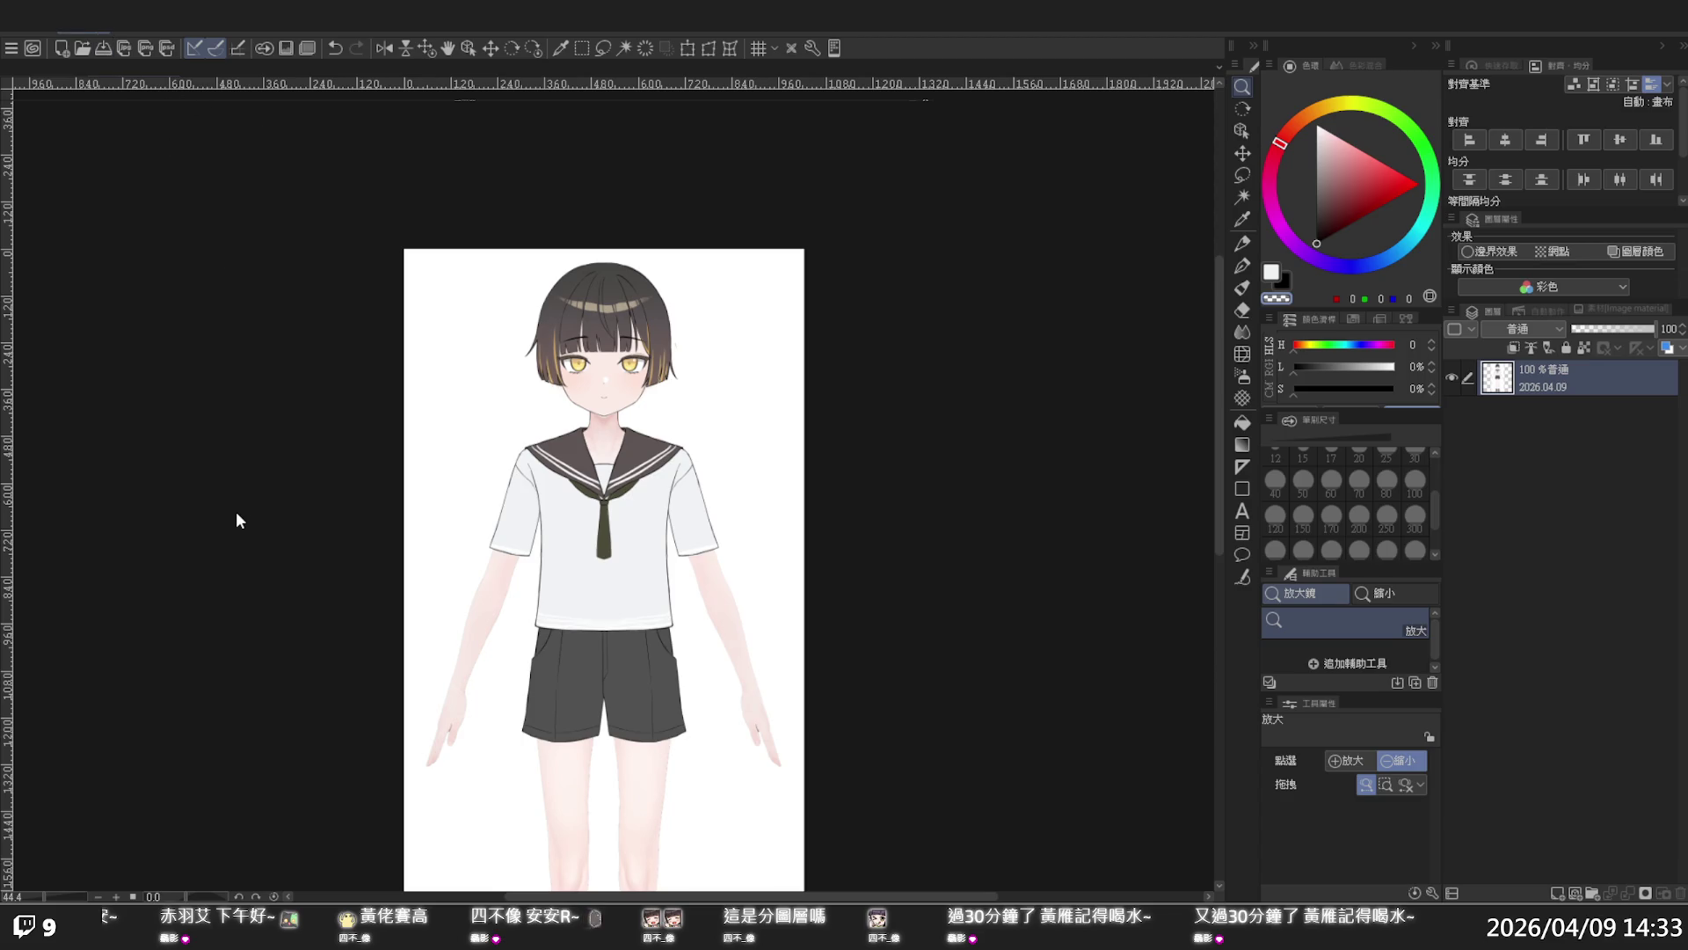
- Crop the canvas's bottom edge up to the girl's mid-thigh with Change Canvas Size, then review the result
{"action": "key", "text": "ctrl+alt+c"}
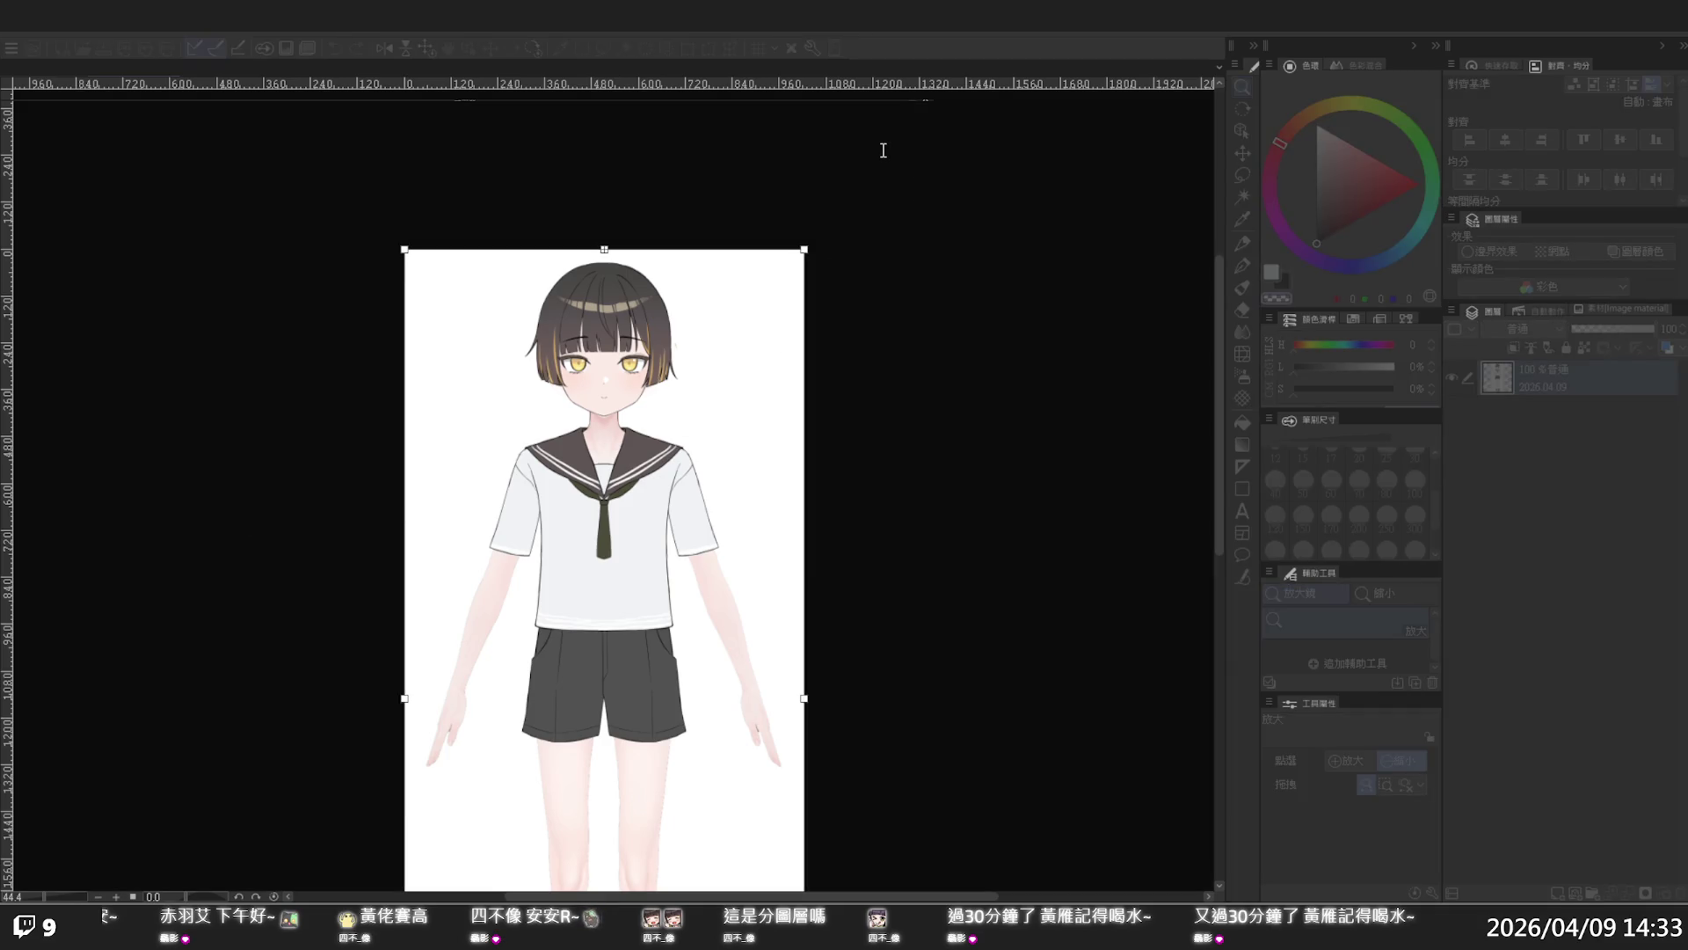
{"action": "left_click", "coordinate": [771, 148]}
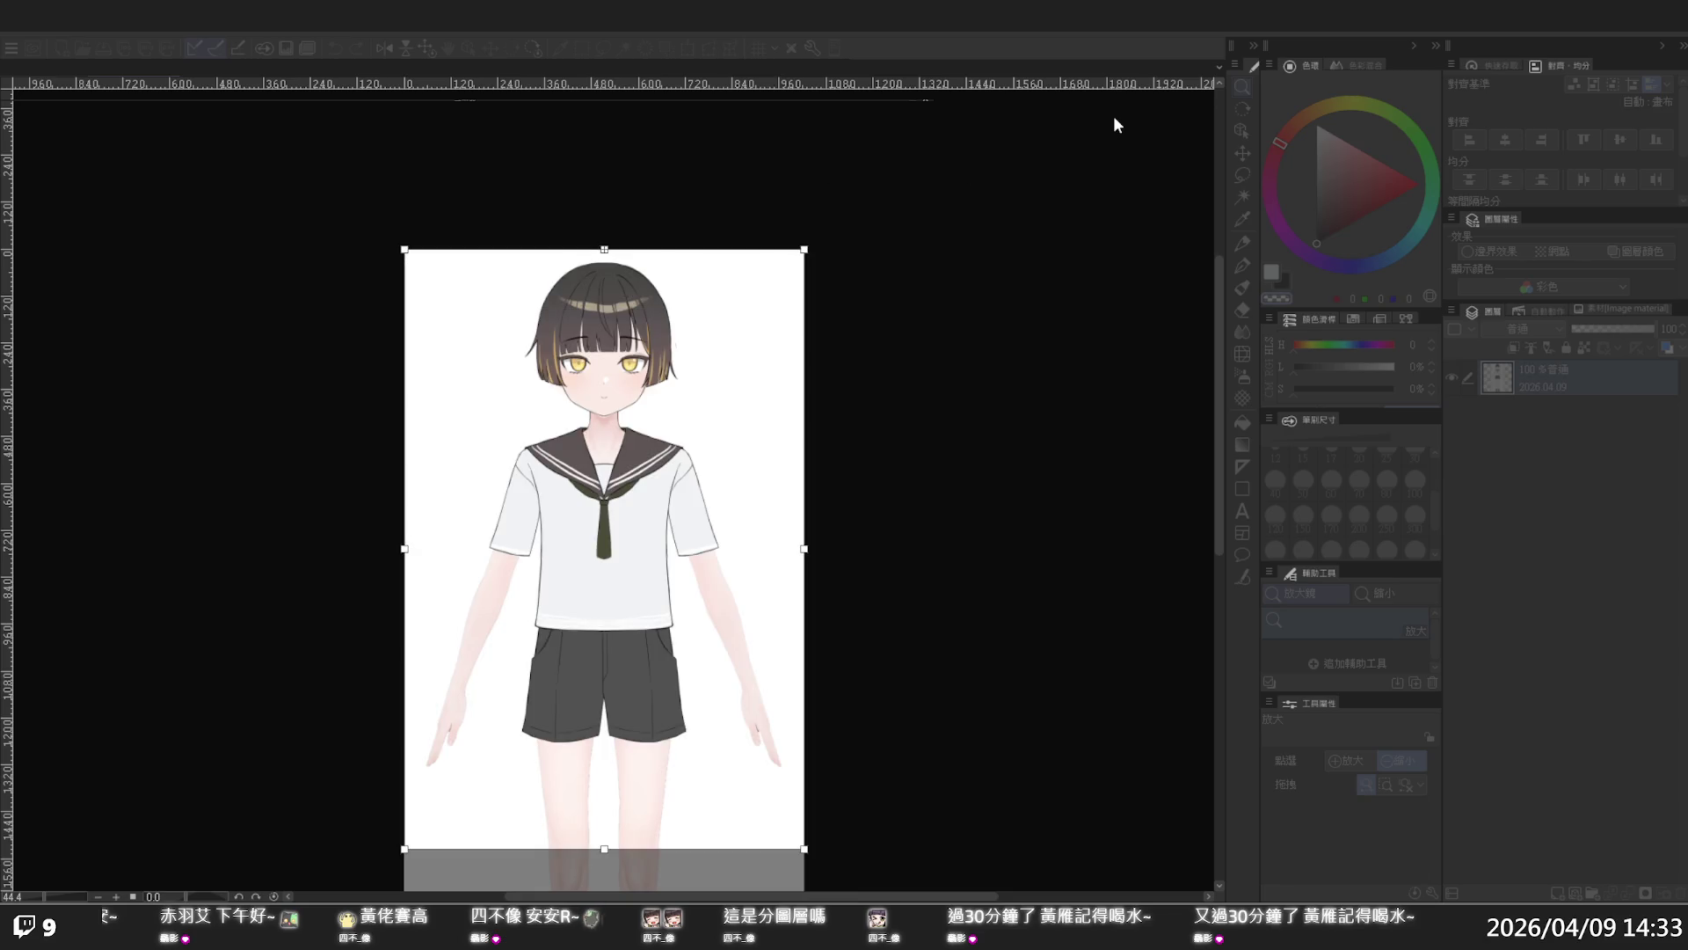
{"action": "key", "text": "Return"}
{"action": "left_click", "coordinate": [937, 389]}
{"action": "left_click", "coordinate": [739, 355]}
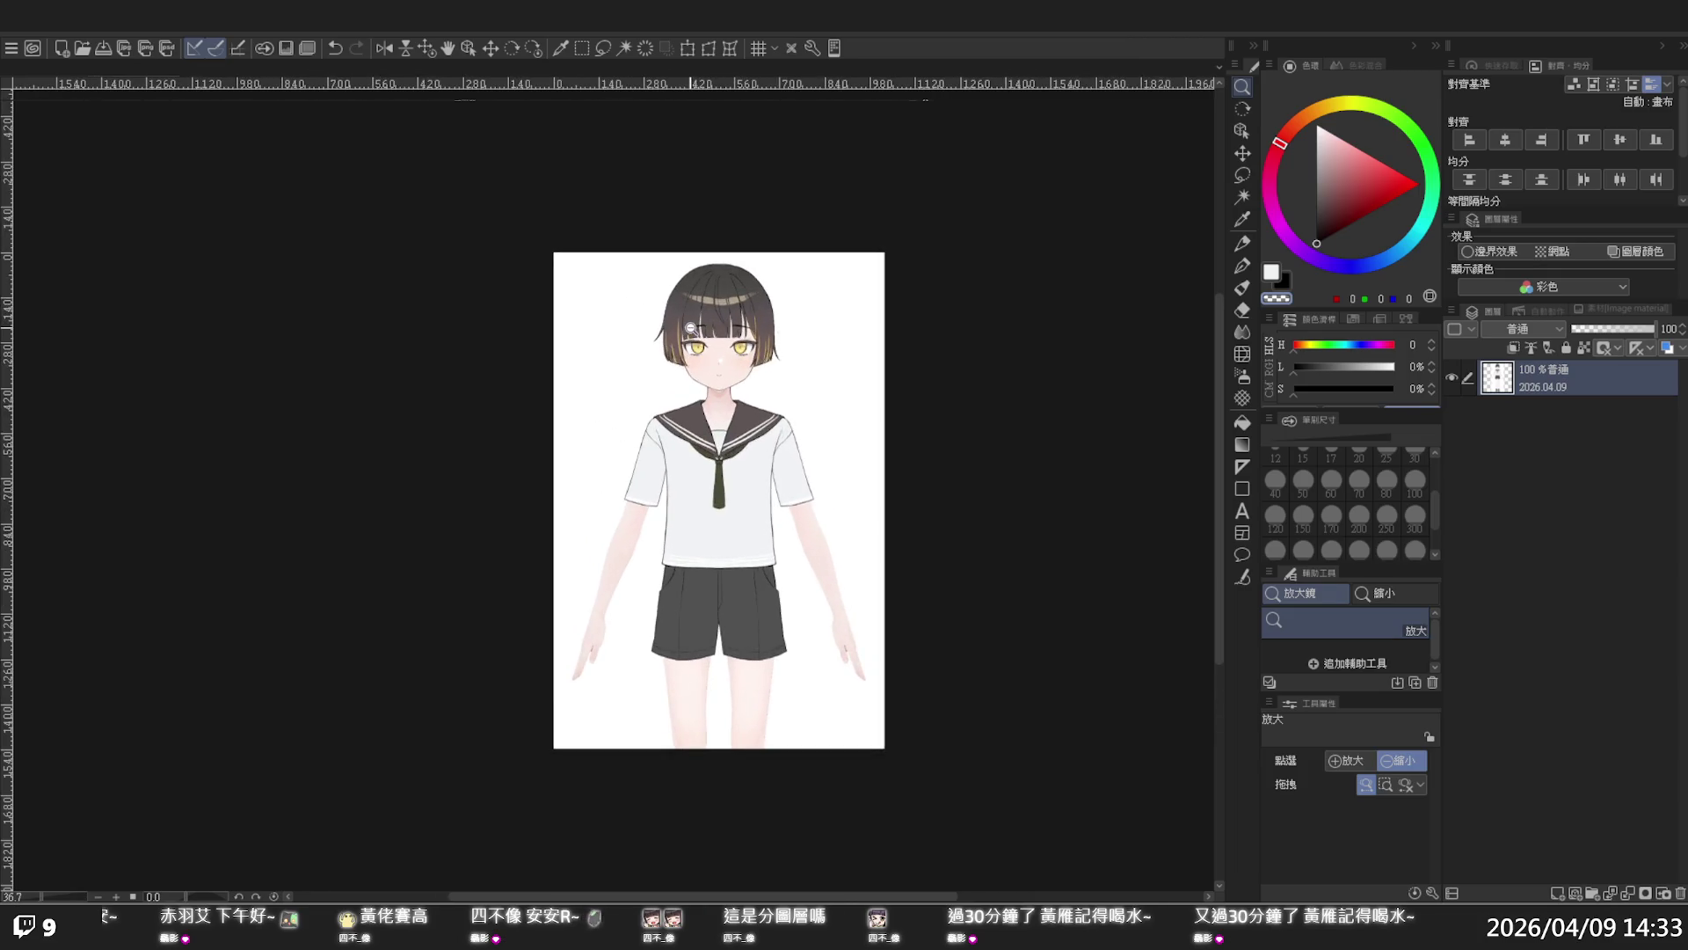
{"action": "left_click", "coordinate": [694, 329]}
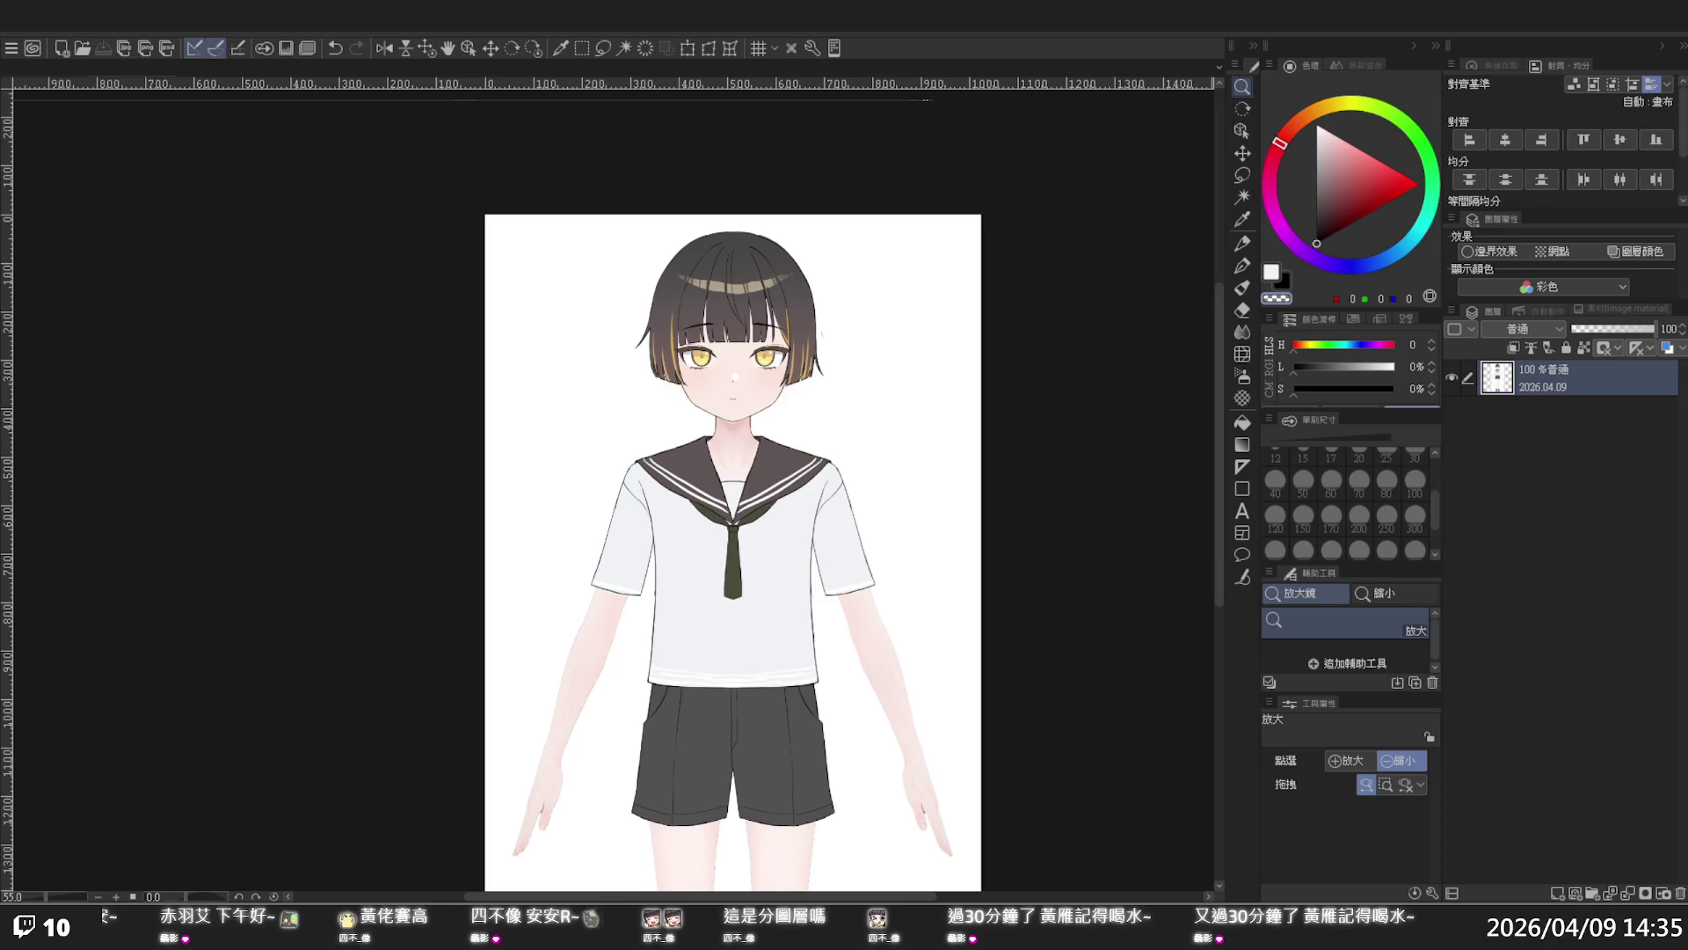
{"action": "left_click", "coordinate": [918, 367]}
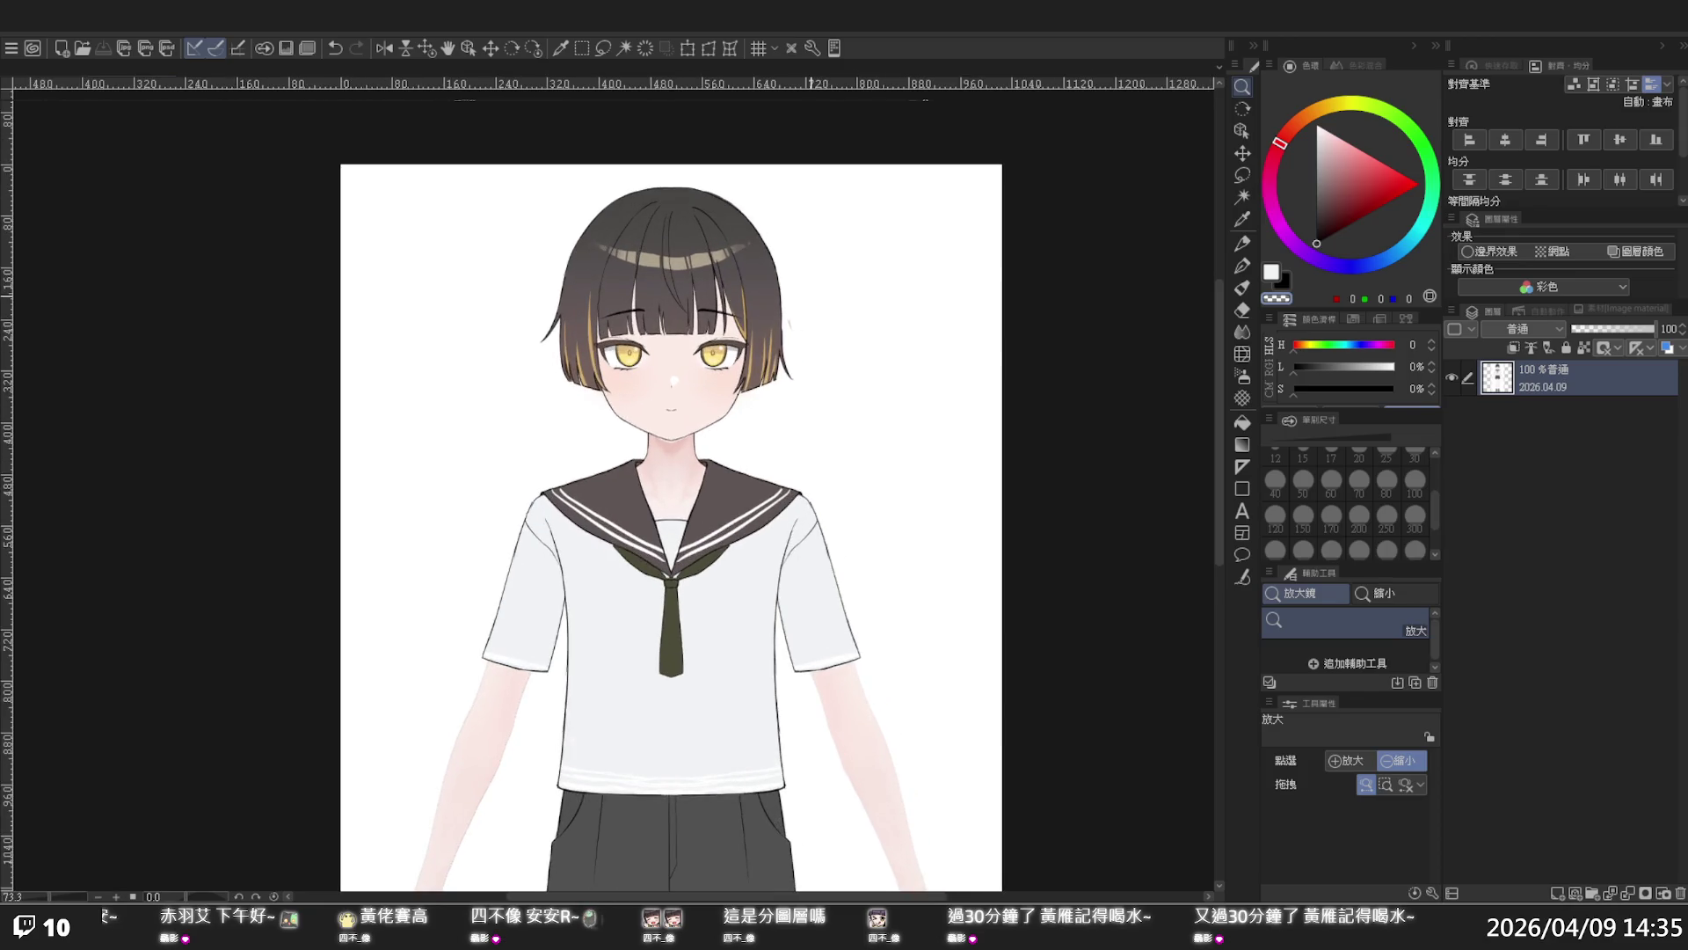
{"action": "left_click", "coordinate": [863, 337]}
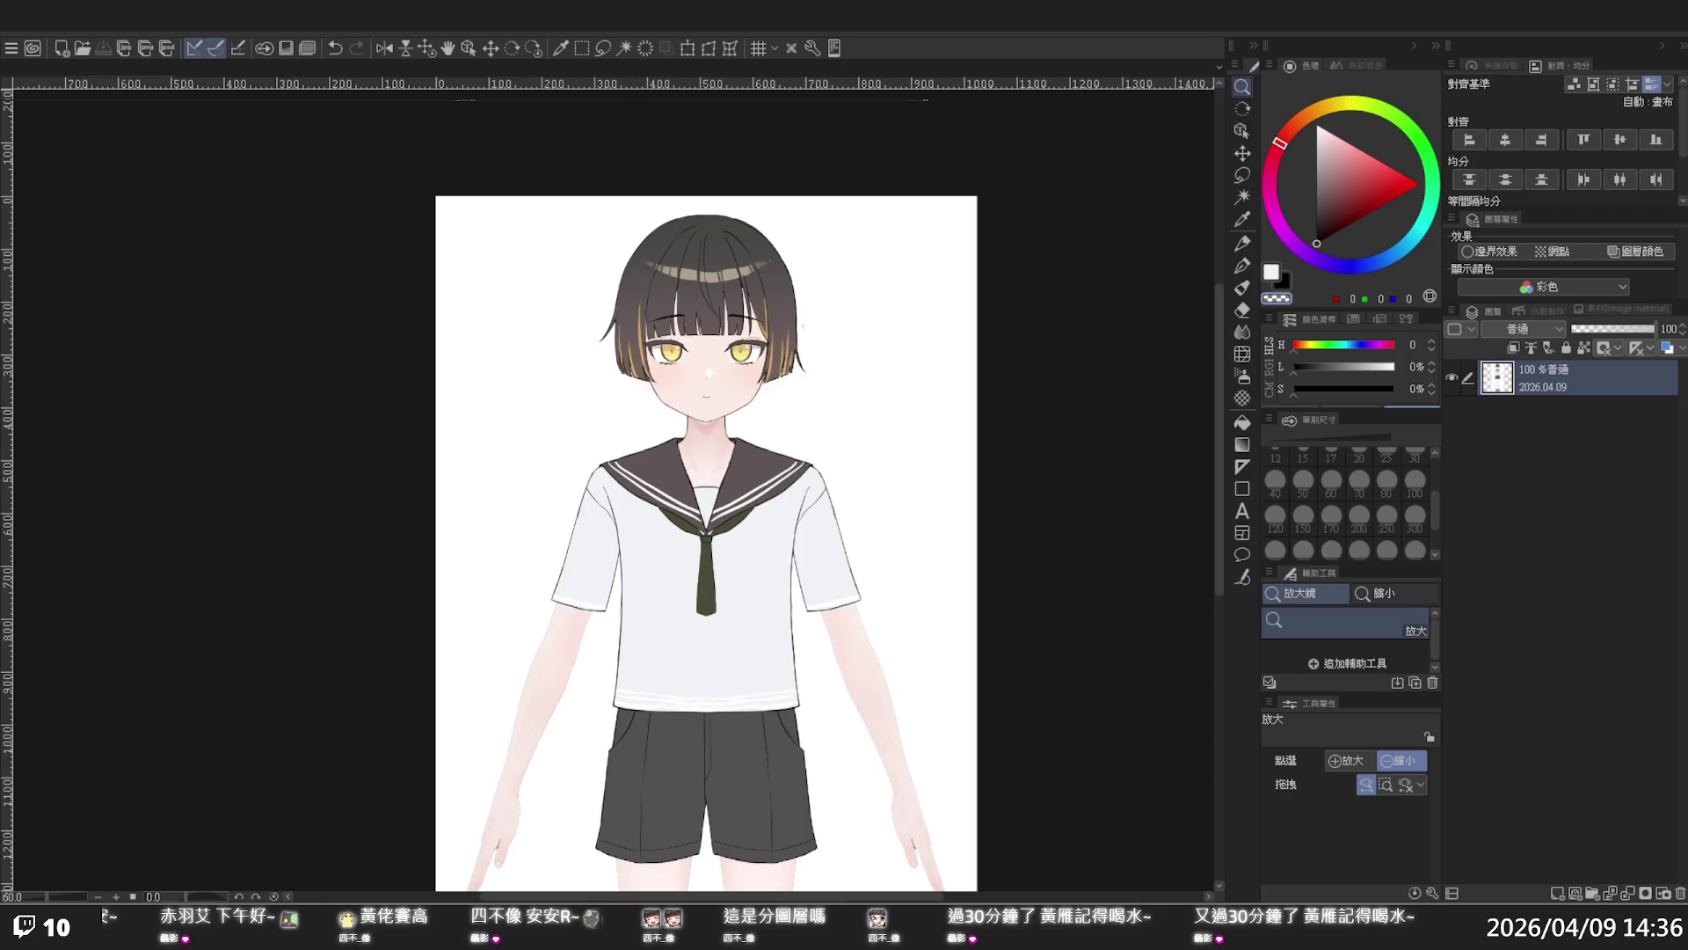
{"action": "left_click", "coordinate": [910, 486]}
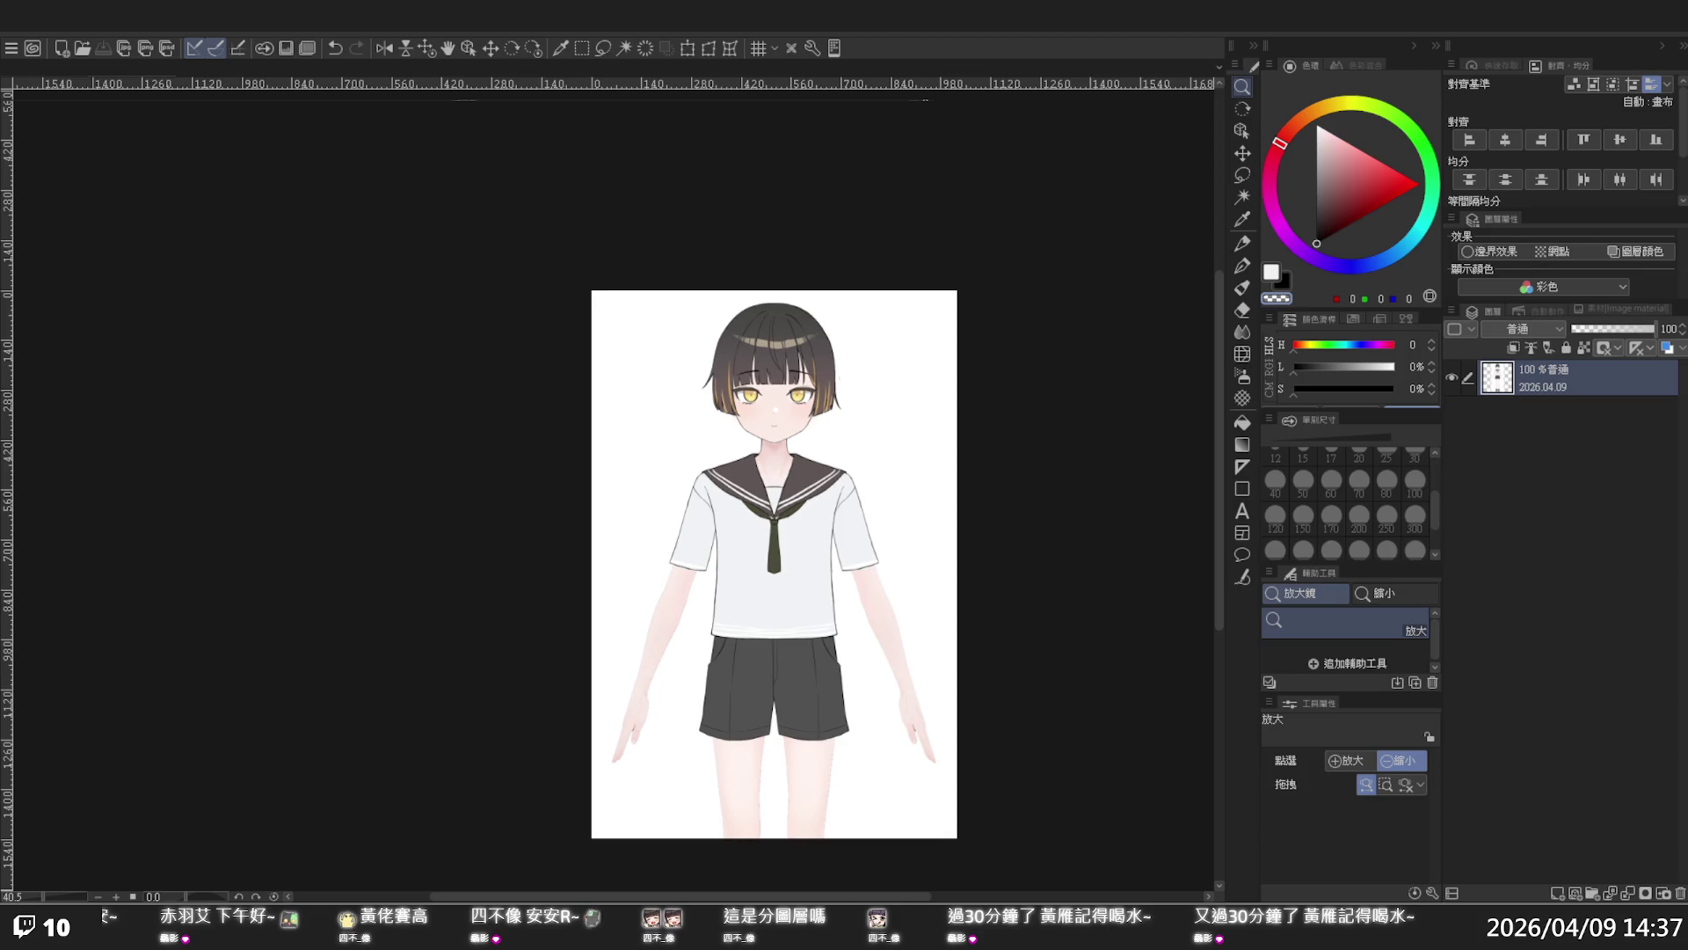
- Zoom to about 98% on the girl's face and sailor-collar shirt, then scroll toward the shirt
{"action": "scroll", "coordinate": [773, 492], "scroll_direction": "up", "scroll_amount": 3}
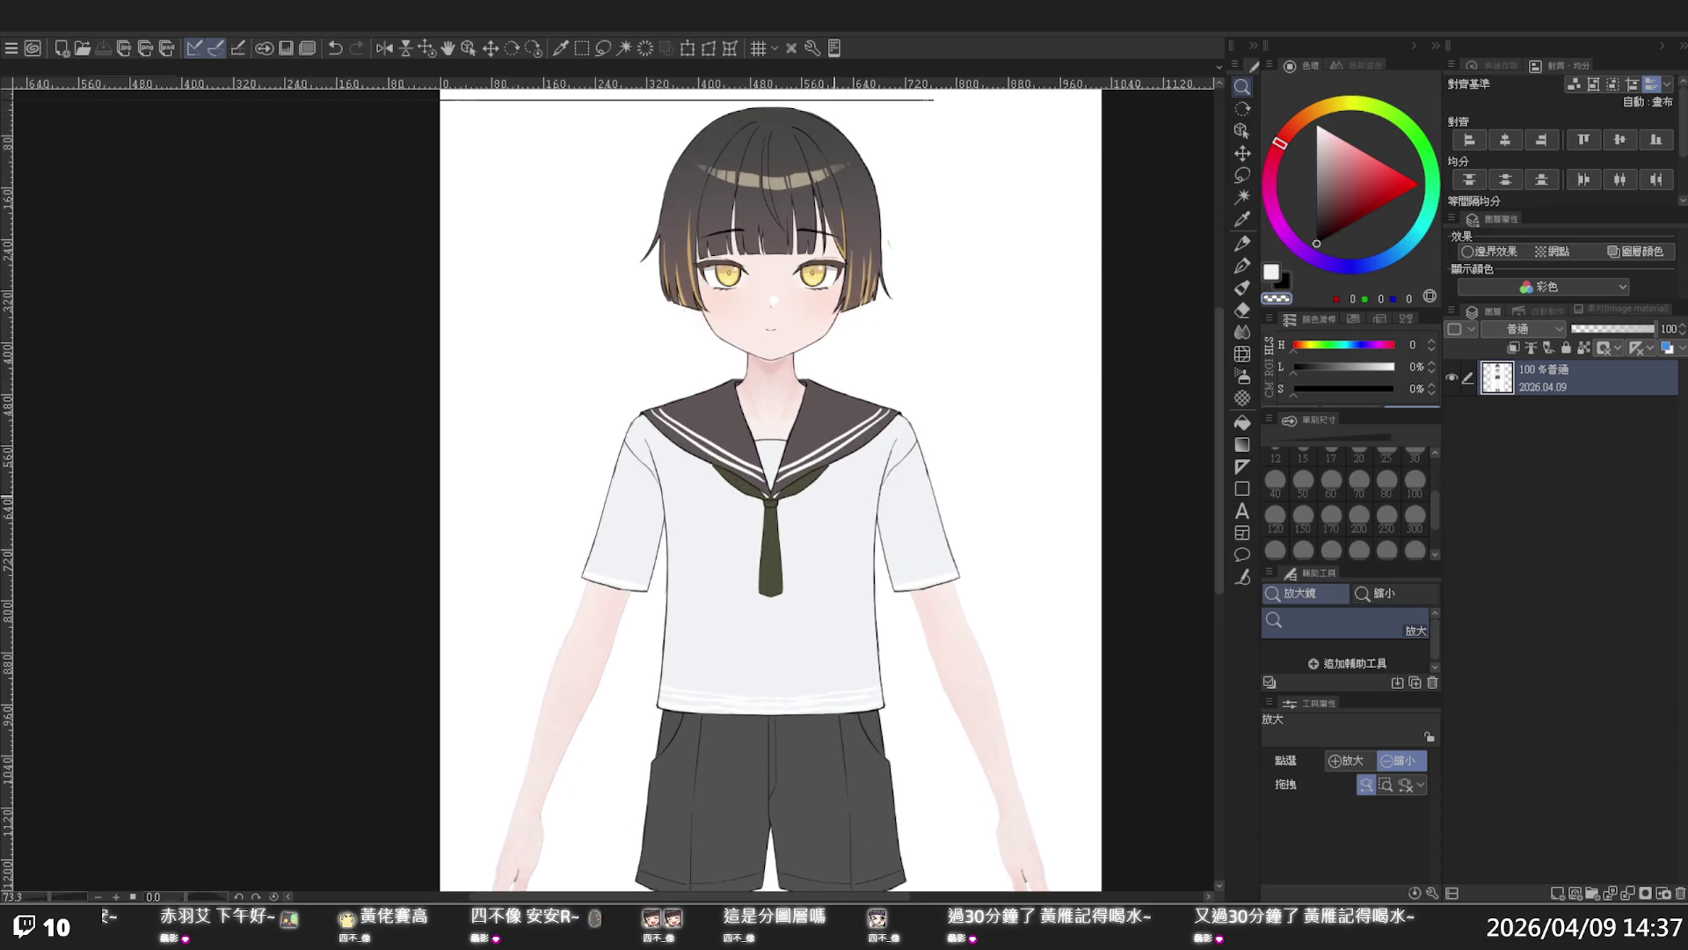
{"action": "left_click_drag", "start_coordinate": [1216, 320], "coordinate": [1216, 323]}
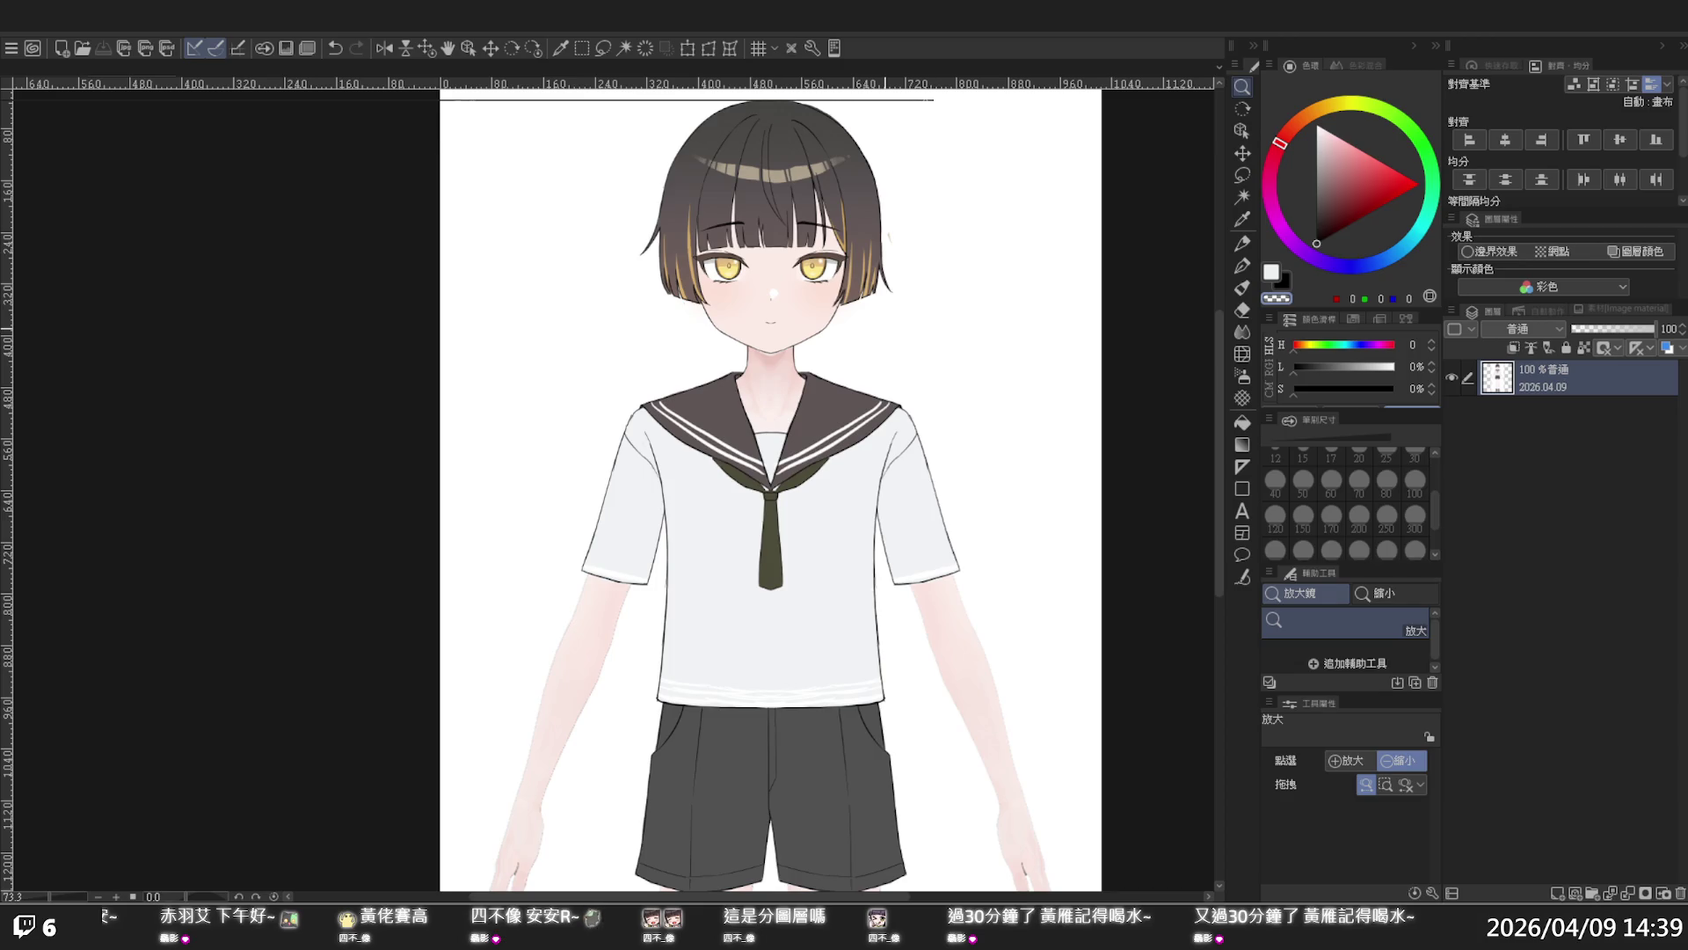
{"action": "left_click", "coordinate": [886, 322]}
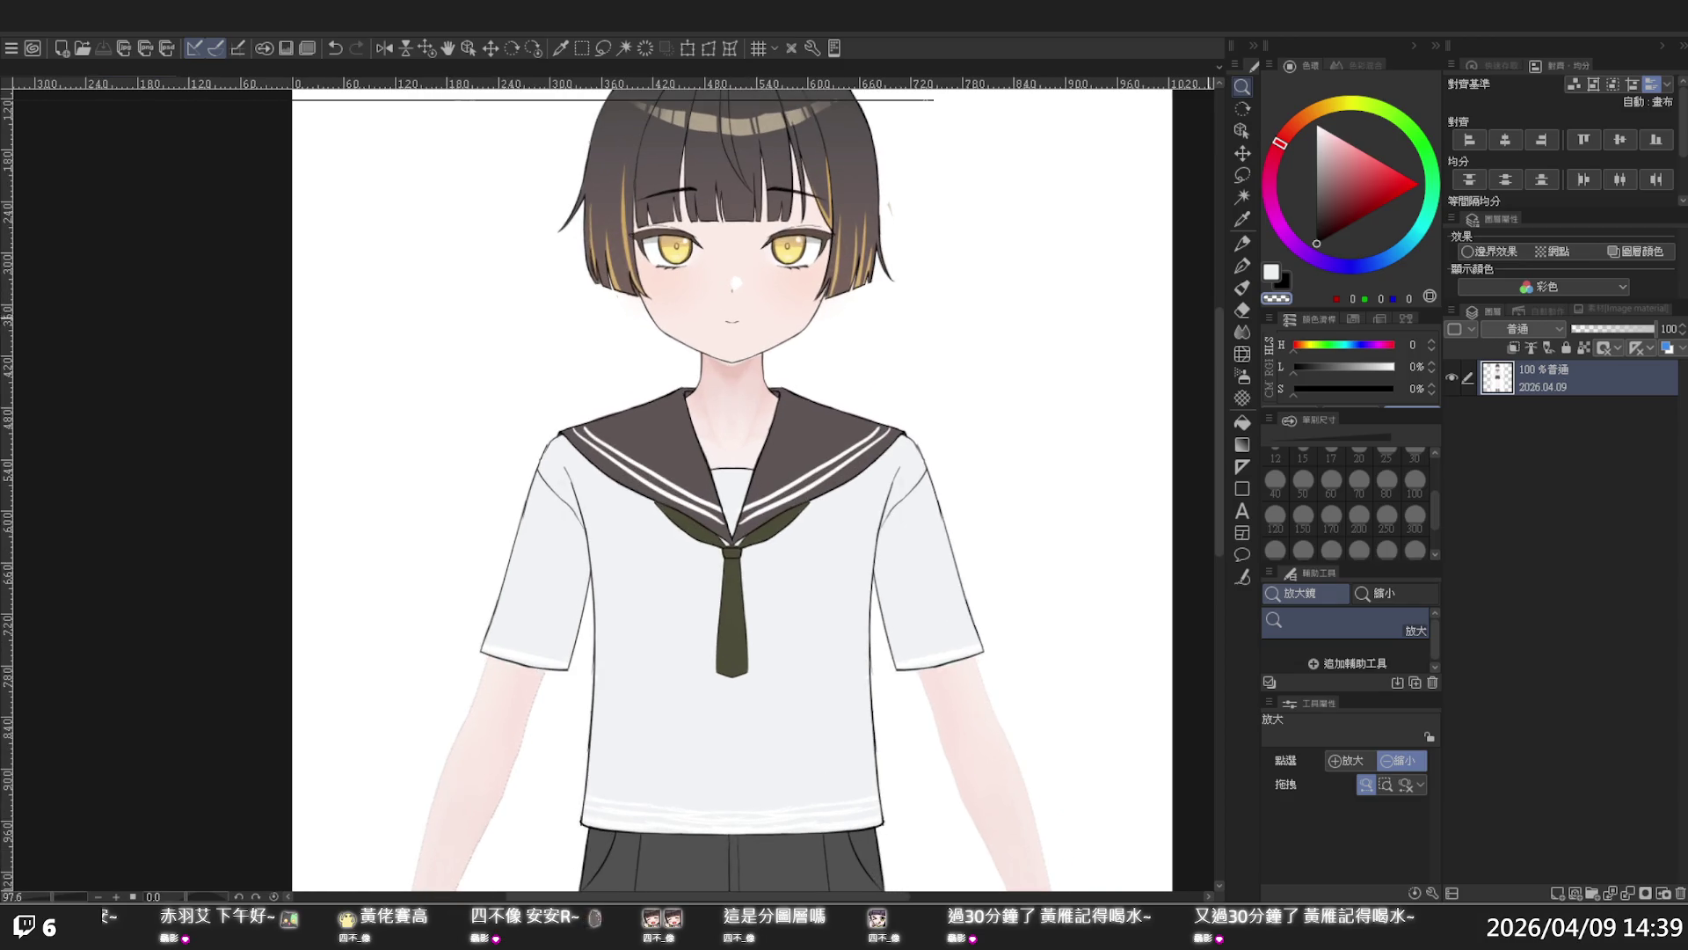
{"action": "mouse_move", "coordinate": [1217, 325]}
{"action": "left_mouse_down"}
{"action": "mouse_move", "coordinate": [1188, 506]}
{"action": "mouse_move", "coordinate": [1210, 293]}
{"action": "left_mouse_up"}
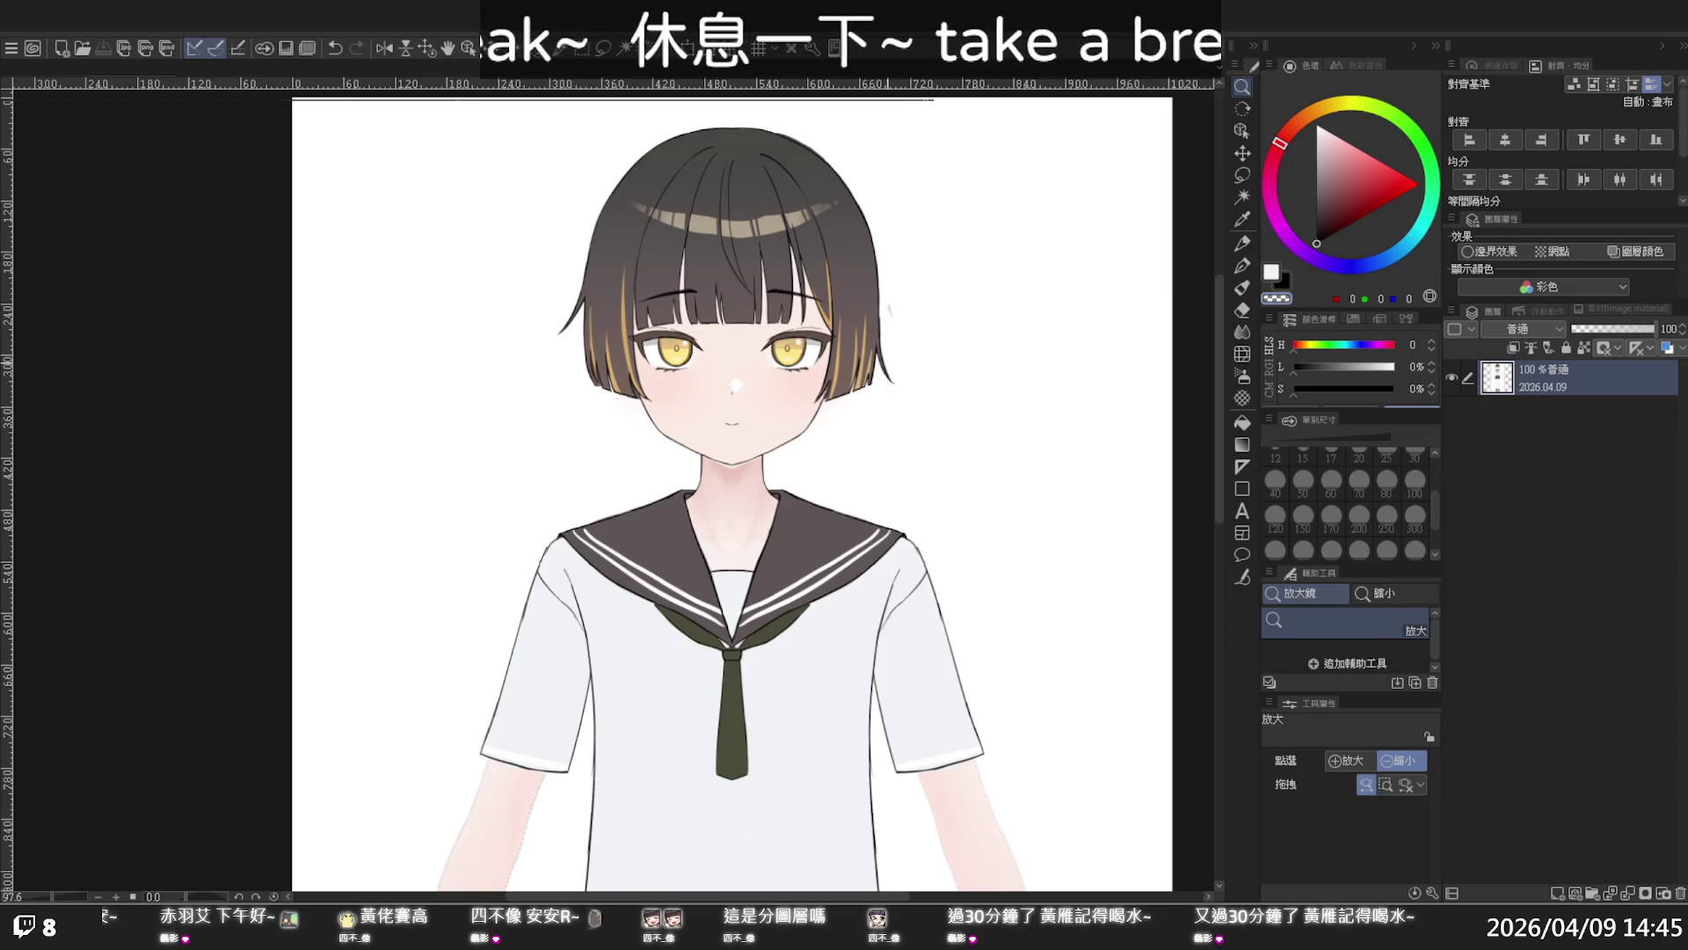
- View the flattened copy at 100%, then return to the layered original zoomed to about 37% on her upper body
{"action": "key", "text": "ctrl+alt+0"}
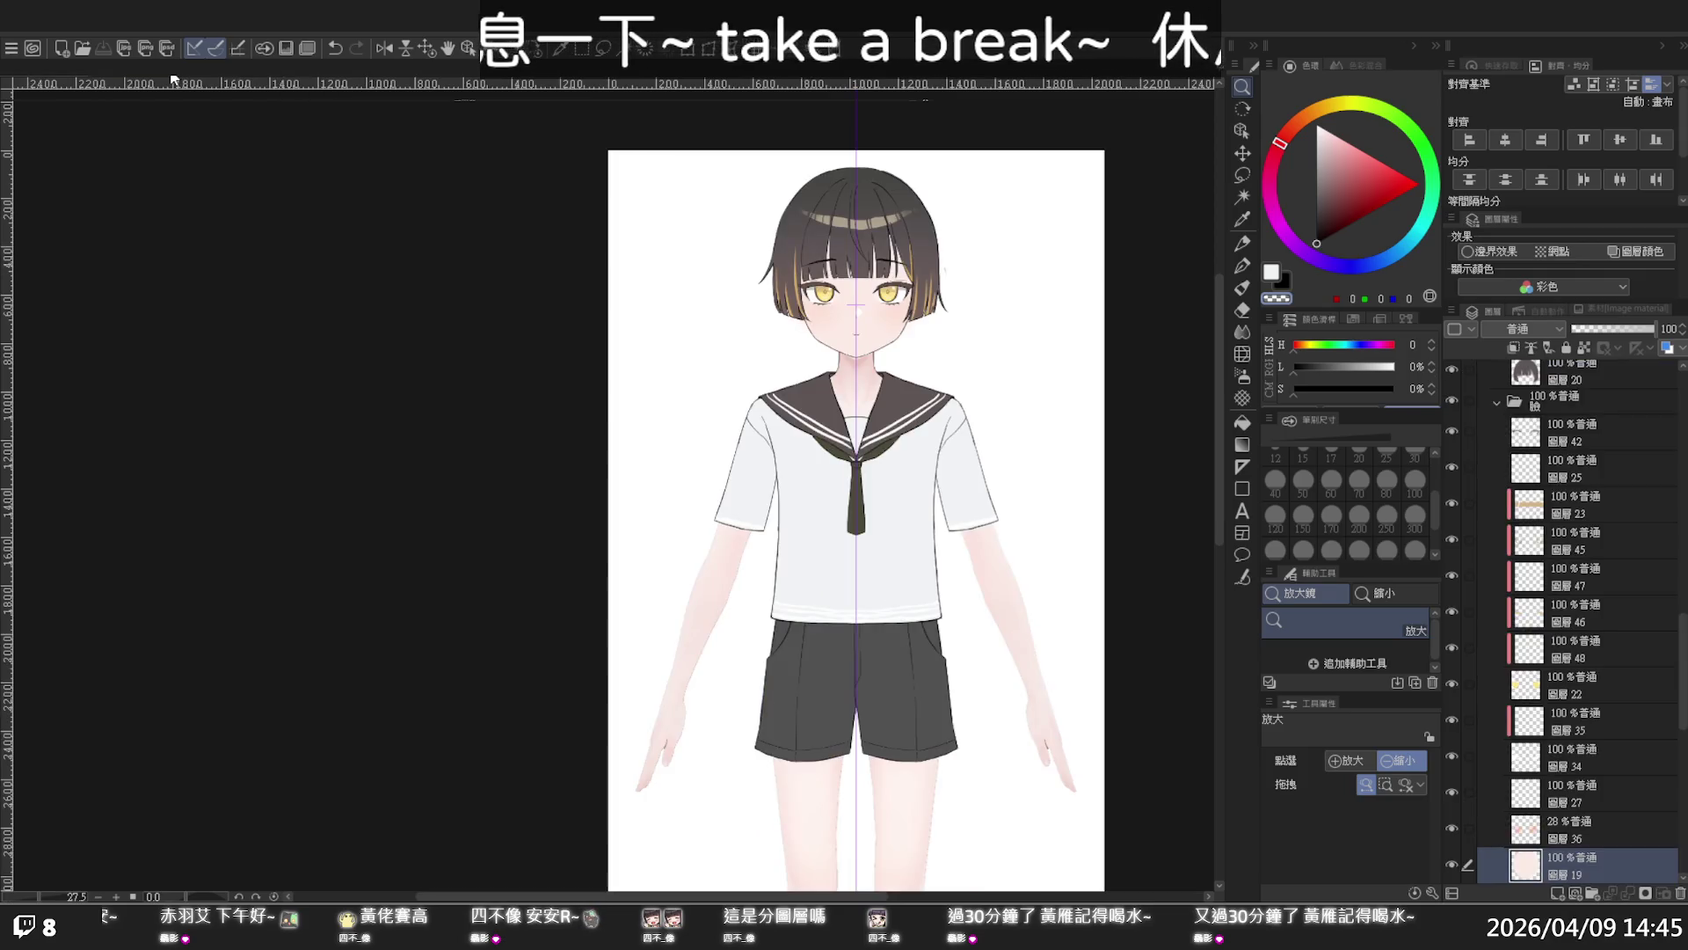
{"action": "left_click", "coordinate": [968, 458]}
{"action": "scroll", "coordinate": [950, 396], "scroll_direction": "up", "scroll_amount": 2}
{"action": "scroll", "coordinate": [949, 395], "scroll_direction": "up", "scroll_amount": 1}
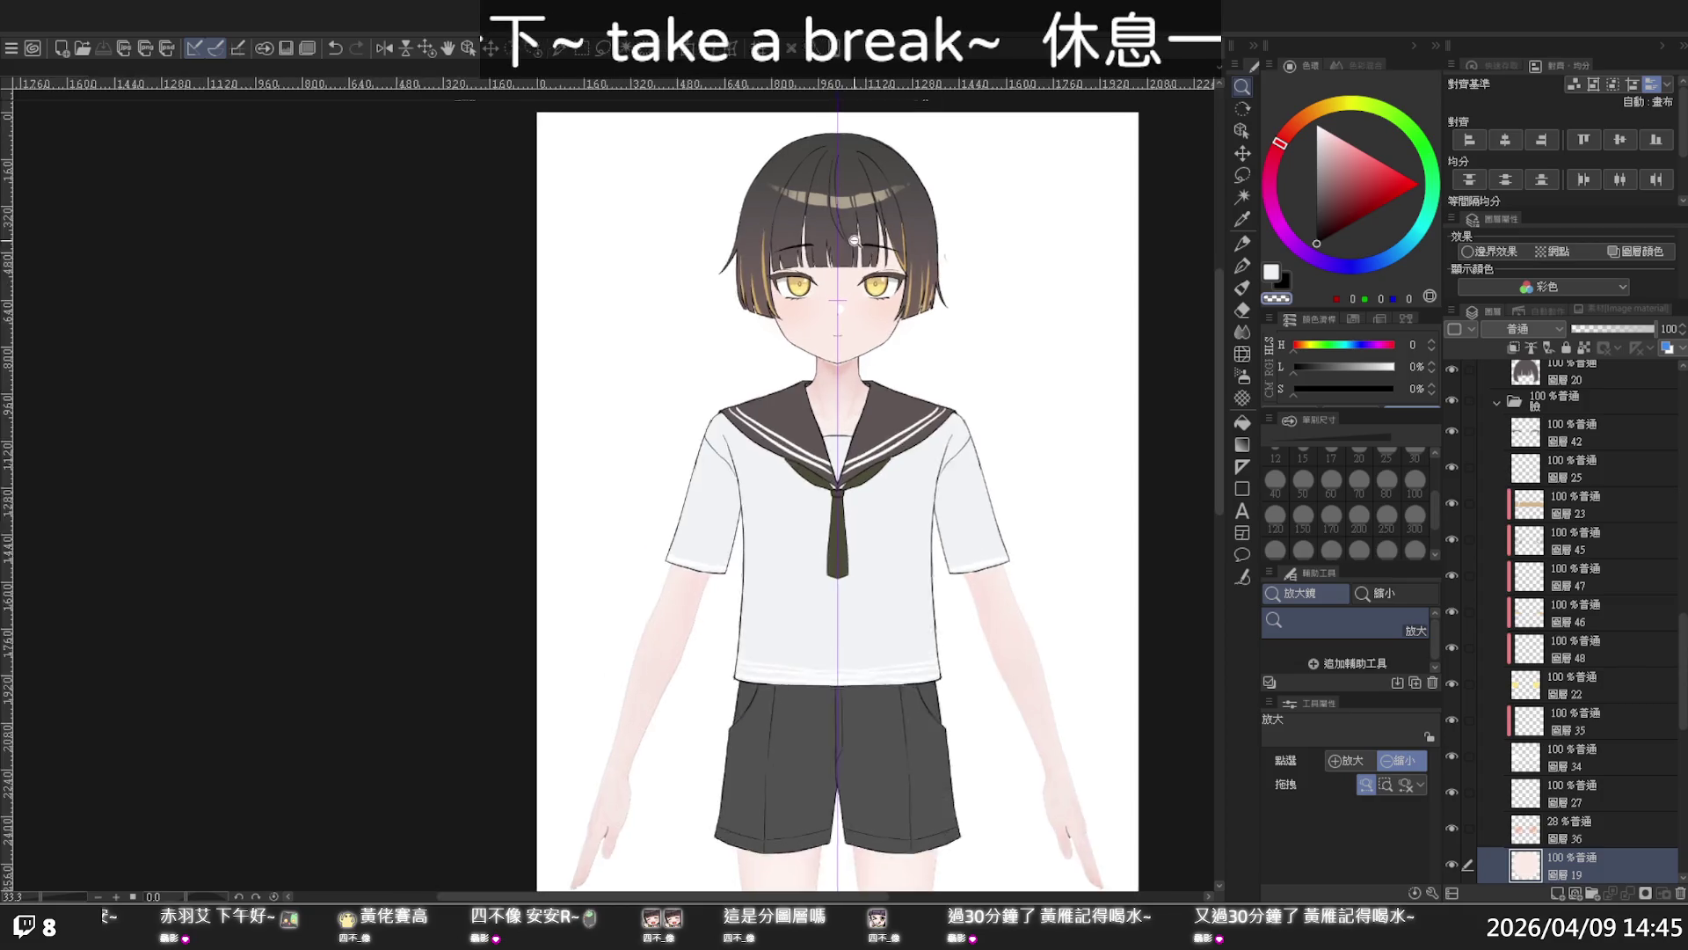
{"action": "scroll", "coordinate": [950, 395], "scroll_direction": "up", "scroll_amount": 1}
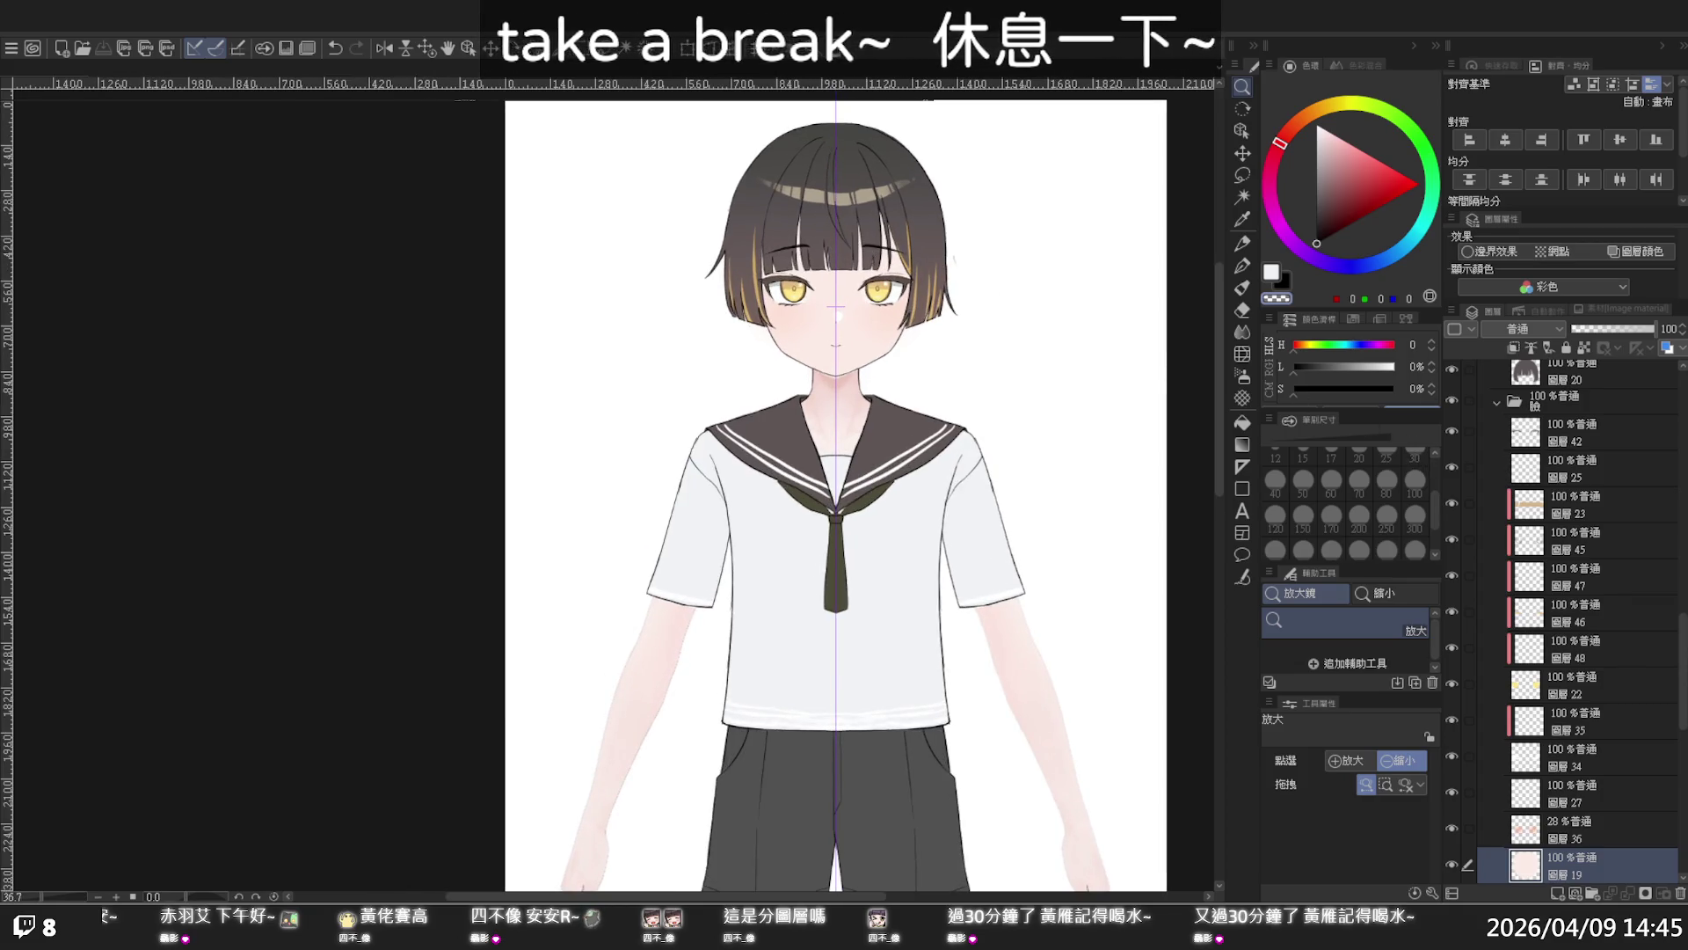